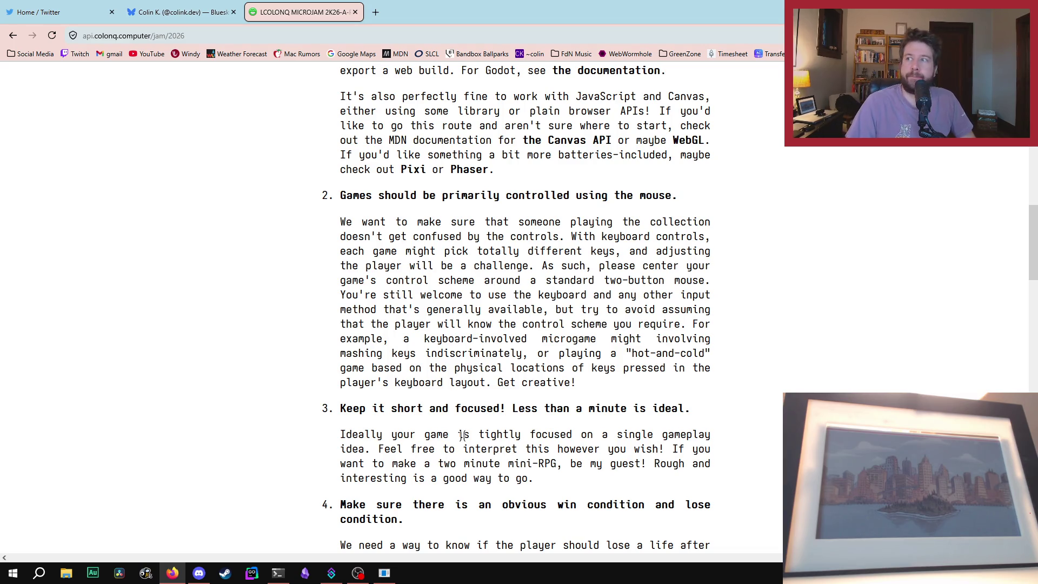
Step: Scroll the jam page down to rule 4 on win/lose conditions and the Technical Info heading
{"action": "right_click", "coordinate": [409, 480]}
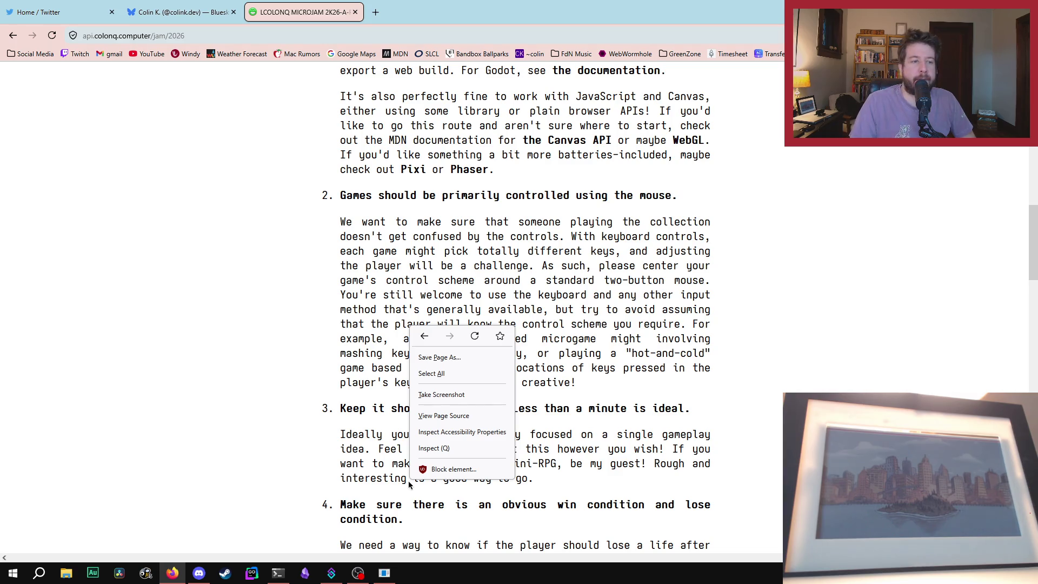
{"action": "left_click", "coordinate": [294, 334]}
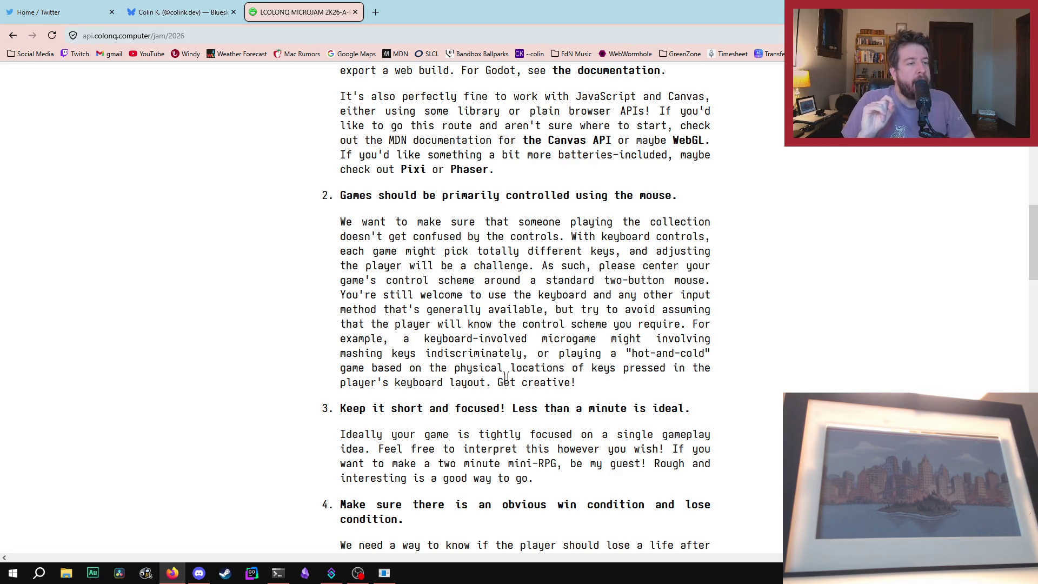
{"action": "scroll", "coordinate": [495, 349], "scroll_direction": "down", "scroll_amount": 3}
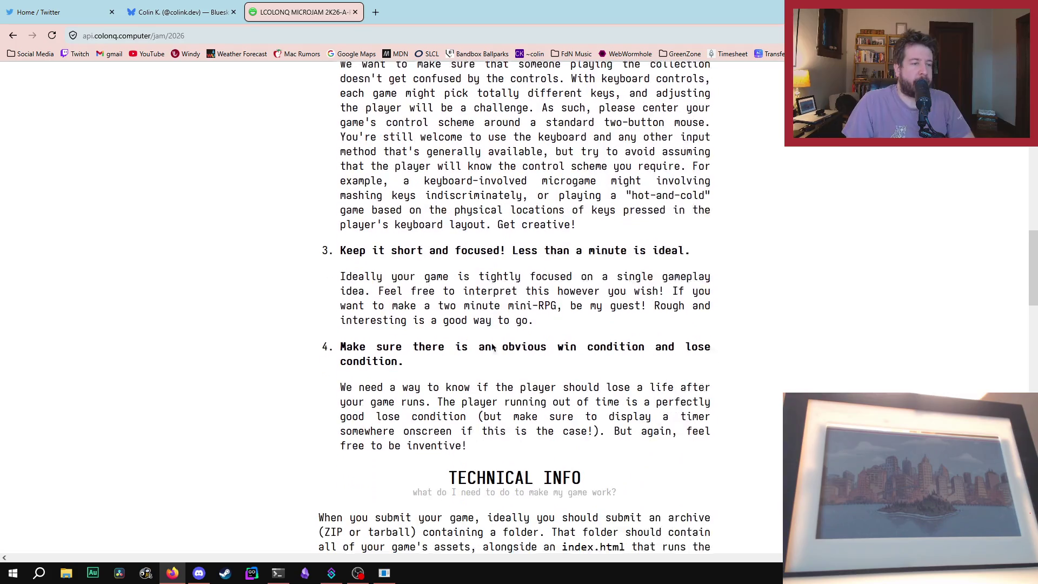
{"action": "mouse_move", "coordinate": [310, 252]}
{"action": "left_mouse_down"}
{"action": "mouse_move", "coordinate": [432, 269]}
{"action": "mouse_move", "coordinate": [729, 269]}
{"action": "mouse_move", "coordinate": [743, 252]}
{"action": "mouse_move", "coordinate": [425, 280]}
{"action": "mouse_move", "coordinate": [374, 268]}
{"action": "mouse_move", "coordinate": [627, 265]}
{"action": "mouse_move", "coordinate": [658, 252]}
{"action": "mouse_move", "coordinate": [416, 280]}
{"action": "mouse_move", "coordinate": [556, 281]}
{"action": "mouse_move", "coordinate": [533, 300]}
{"action": "left_mouse_up"}
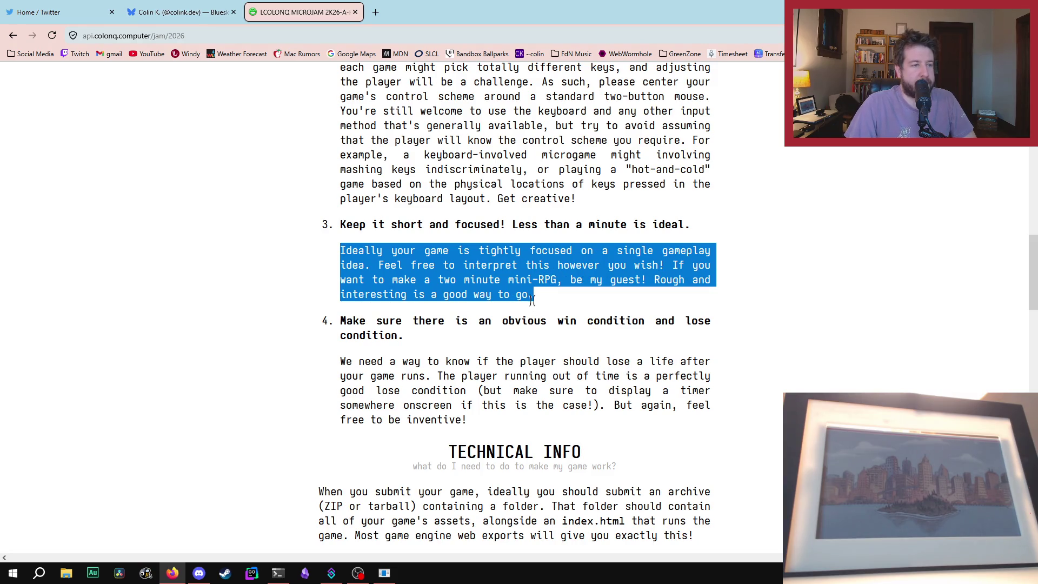
{"action": "left_click", "coordinate": [542, 296]}
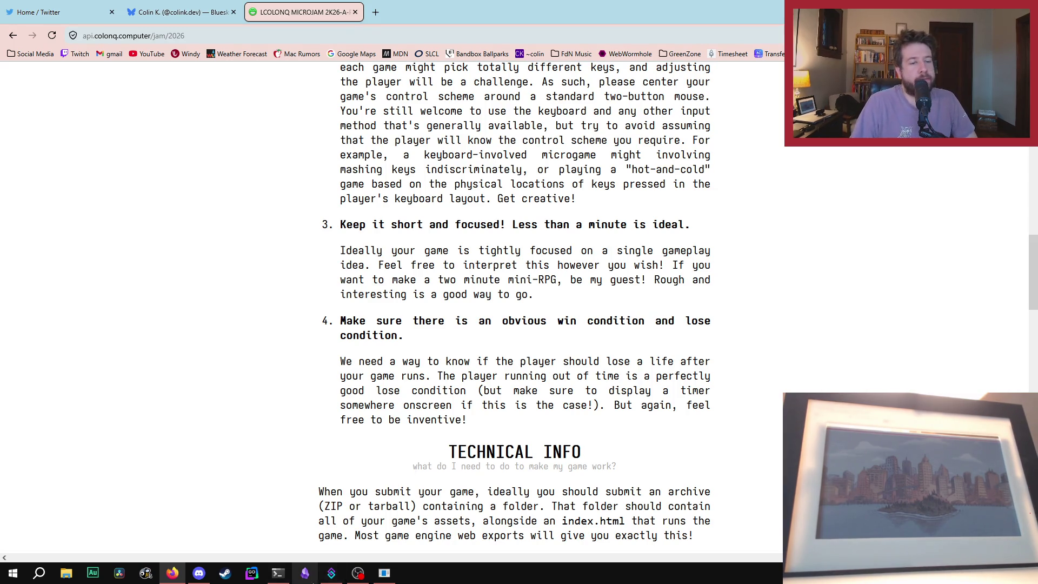
{"action": "key", "text": "alt+Tab"}
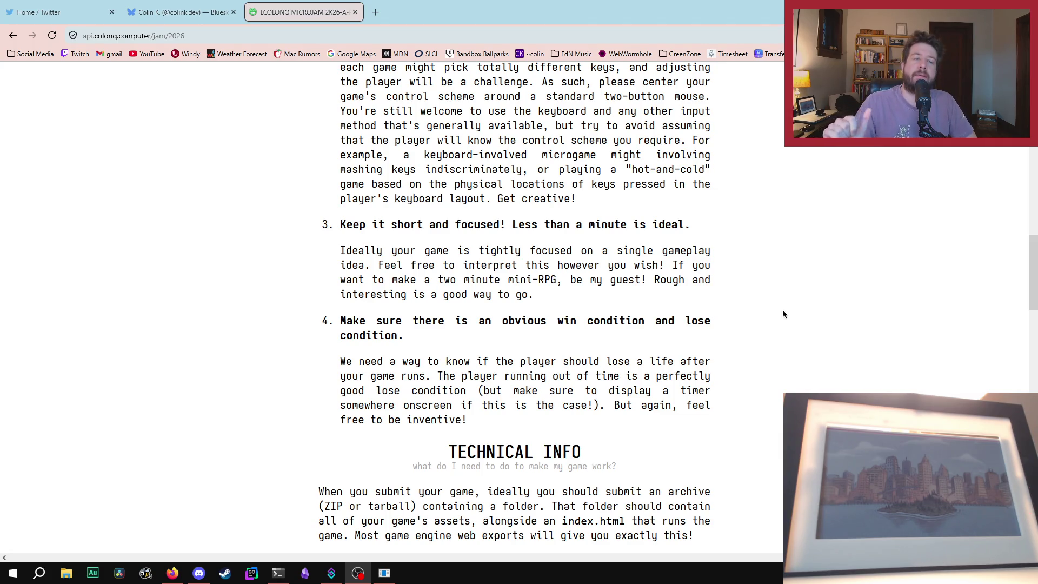
Step: Scroll back and forth through the Technical Info section of the jam page
{"action": "scroll", "coordinate": [760, 316], "scroll_direction": "down", "scroll_amount": 5}
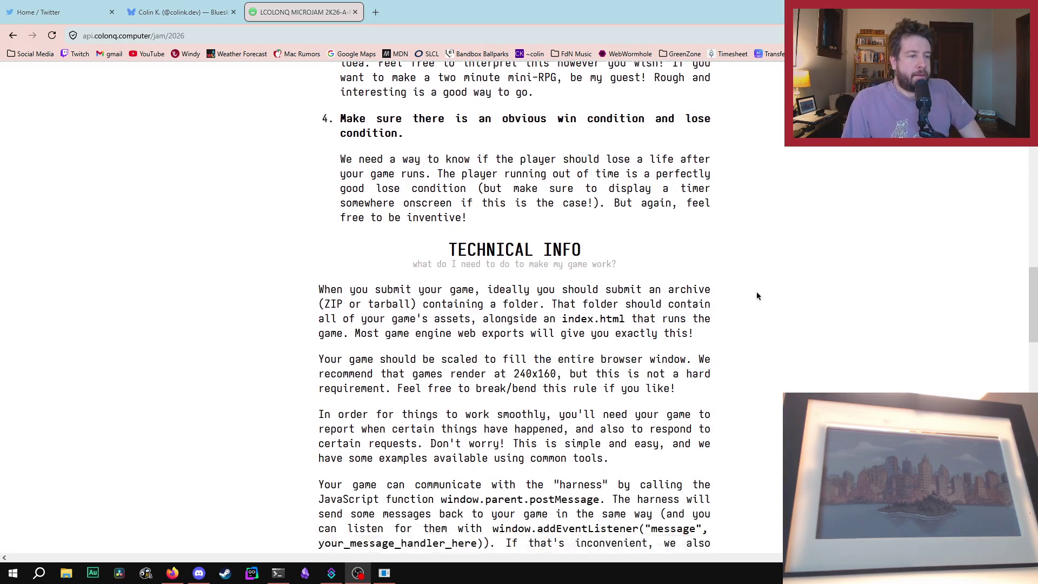
{"action": "scroll", "coordinate": [755, 284], "scroll_direction": "down", "scroll_amount": 10}
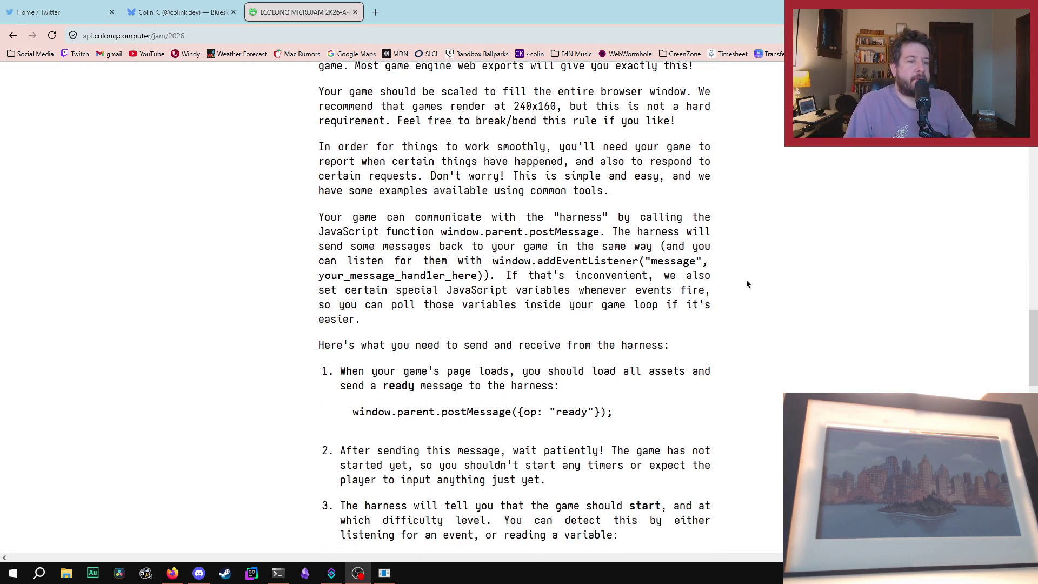
{"action": "scroll", "coordinate": [749, 270], "scroll_direction": "down", "scroll_amount": 2}
{"action": "scroll", "coordinate": [760, 277], "scroll_direction": "up", "scroll_amount": 15}
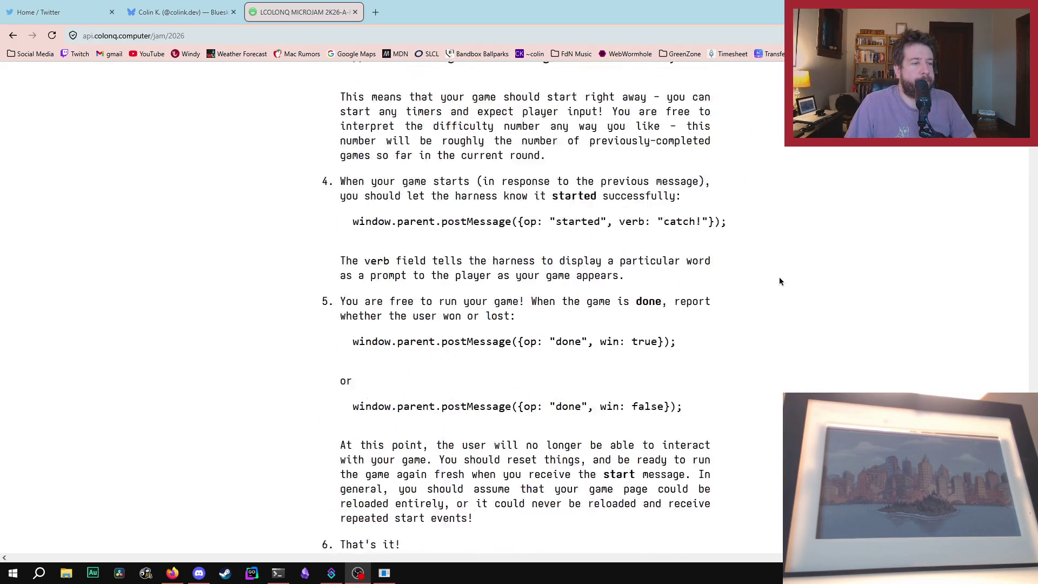
{"action": "scroll", "coordinate": [818, 319], "scroll_direction": "up", "scroll_amount": 3}
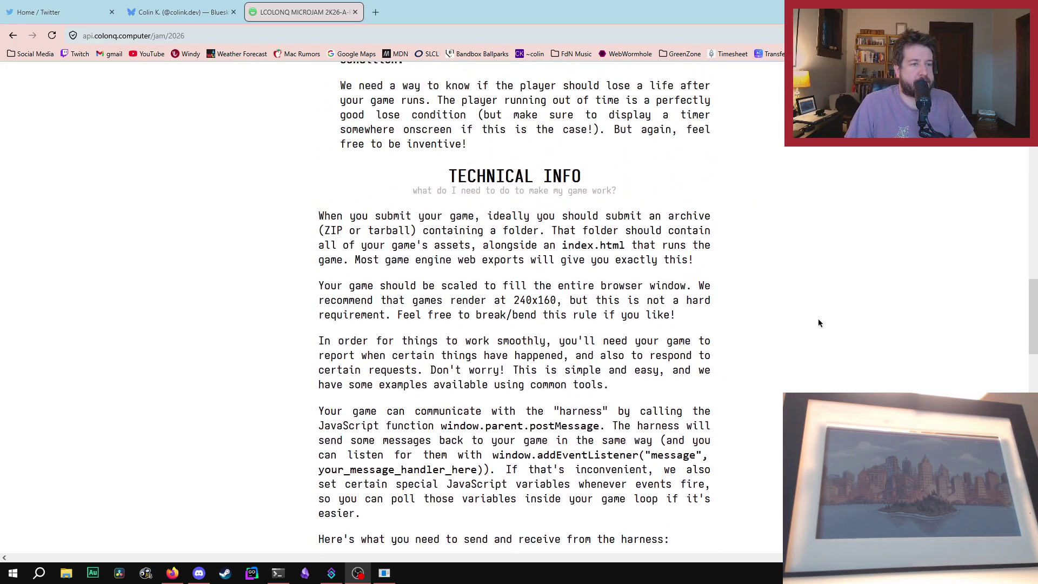
{"action": "scroll", "coordinate": [819, 320], "scroll_direction": "down", "scroll_amount": 2}
Step: Highlight the window-filling and game-event paragraphs, then scroll to harness steps 1–3
{"action": "mouse_move", "coordinate": [313, 194]}
{"action": "left_mouse_down"}
{"action": "mouse_move", "coordinate": [698, 190]}
{"action": "mouse_move", "coordinate": [687, 190]}
{"action": "left_mouse_up"}
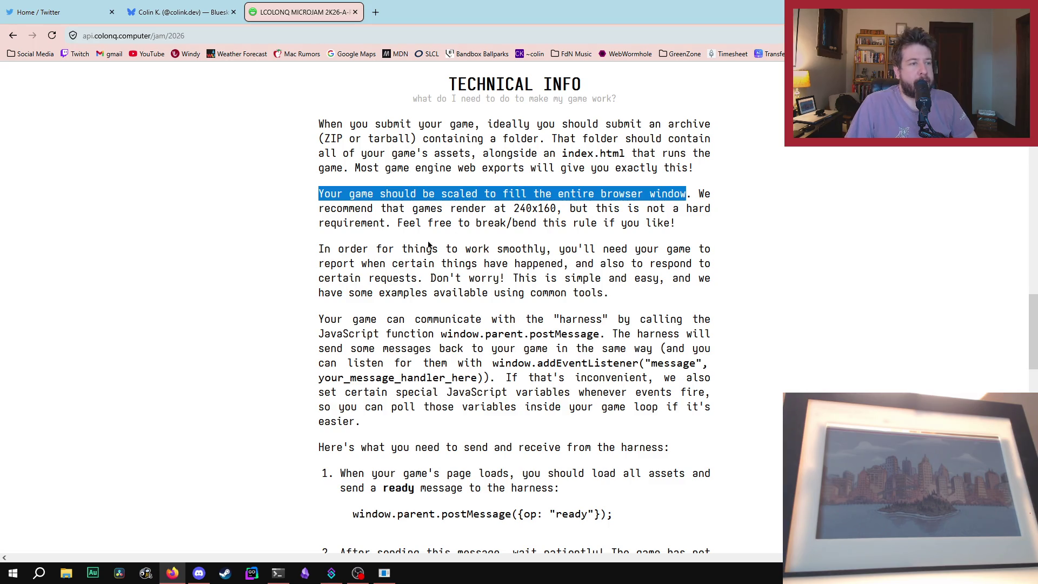
{"action": "left_click_drag", "start_coordinate": [319, 249], "coordinate": [647, 301]}
{"action": "left_click", "coordinate": [647, 300]}
{"action": "left_click_drag", "start_coordinate": [333, 294], "coordinate": [688, 418]}
{"action": "left_click", "coordinate": [688, 418]}
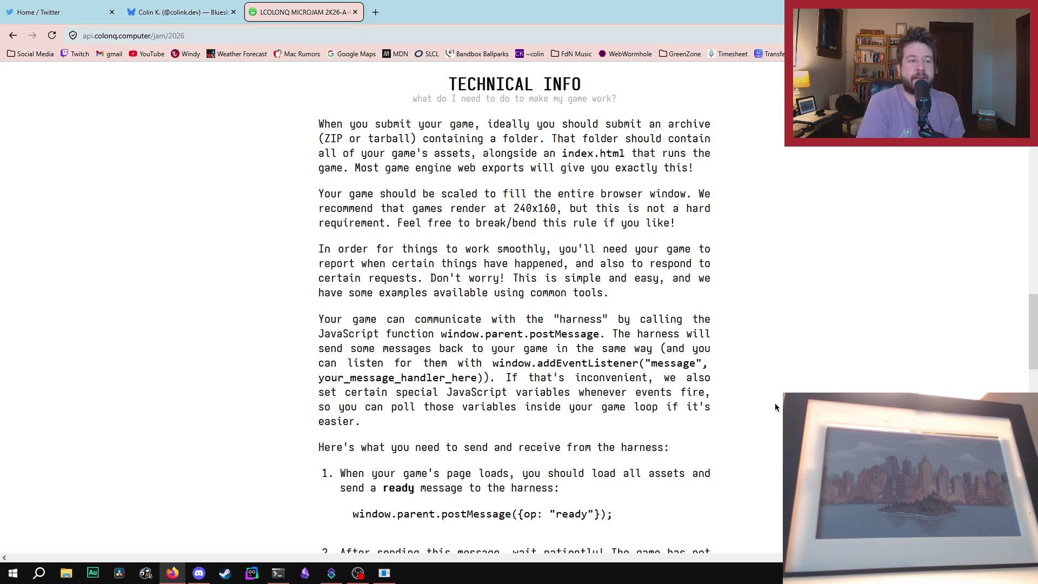
{"action": "scroll", "coordinate": [802, 187], "scroll_direction": "down", "scroll_amount": 7}
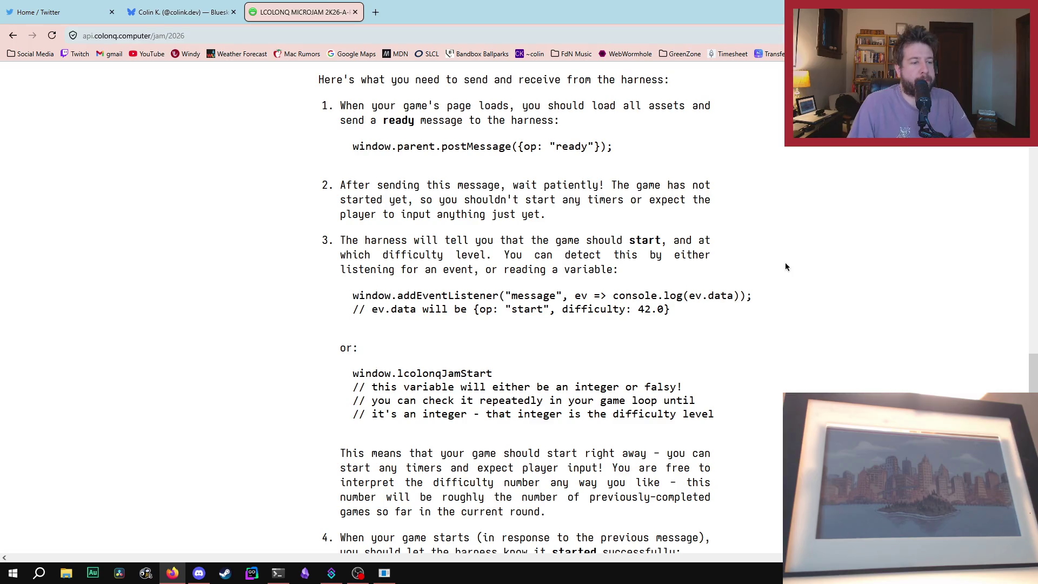
Step: Scroll down past harness steps 4 and 5 to 'That's it!' and The Rules heading
{"action": "scroll", "coordinate": [786, 266], "scroll_direction": "down", "scroll_amount": 3}
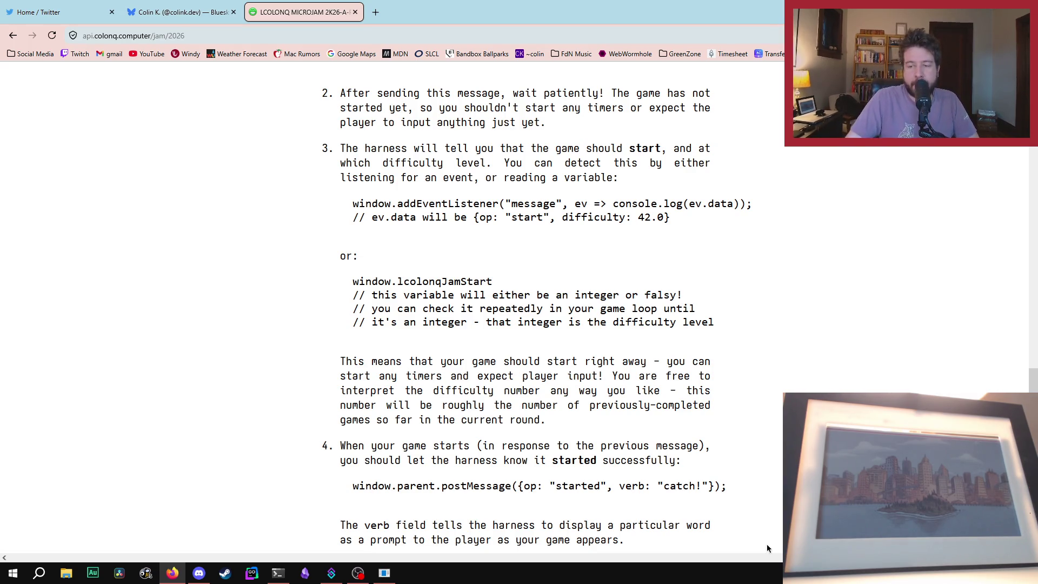
{"action": "scroll", "coordinate": [805, 350], "scroll_direction": "down", "scroll_amount": 3}
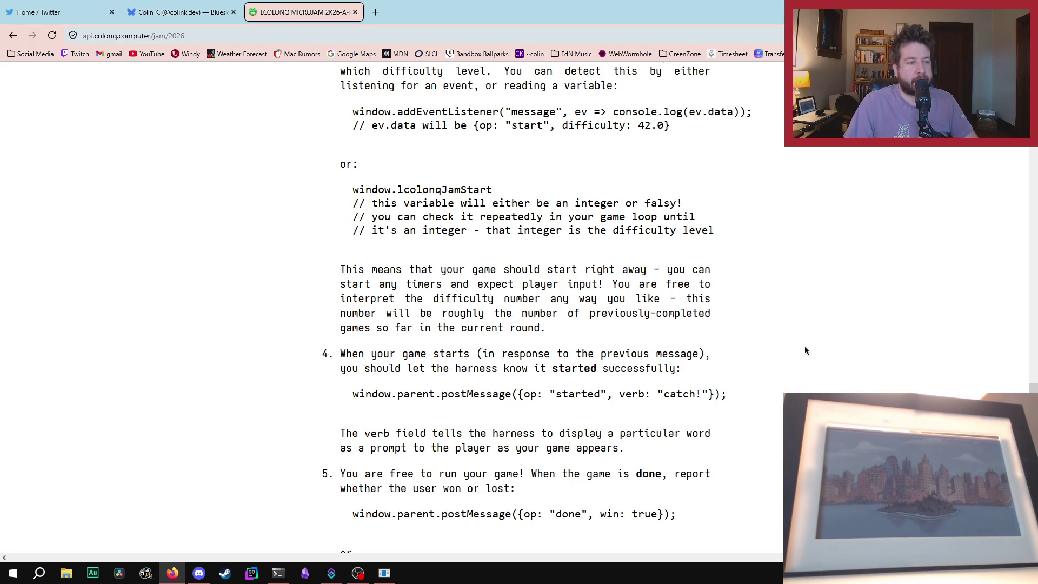
{"action": "scroll", "coordinate": [805, 347], "scroll_direction": "down", "scroll_amount": 3}
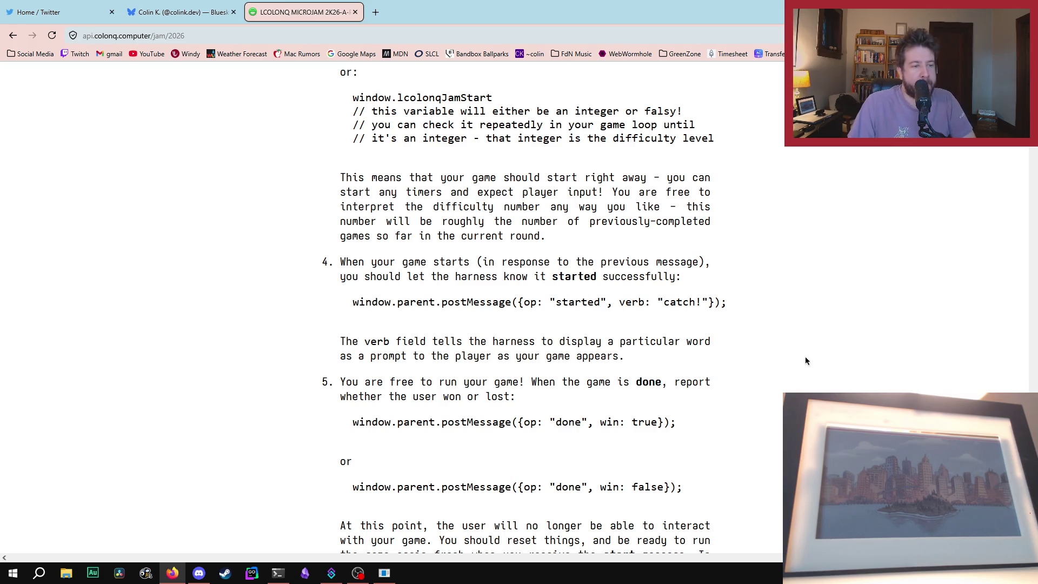
{"action": "scroll", "coordinate": [806, 361], "scroll_direction": "down", "scroll_amount": 3}
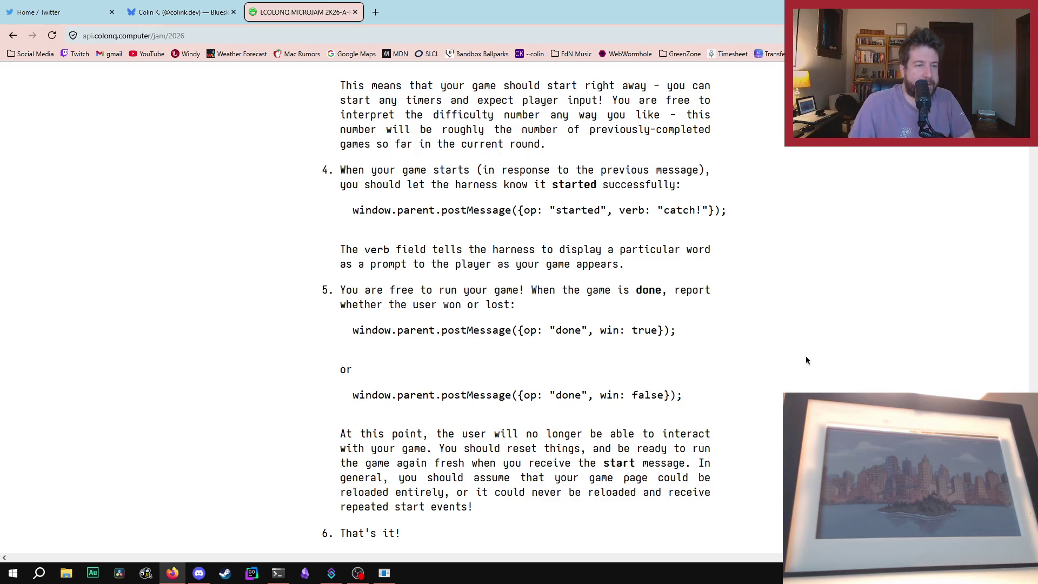
{"action": "scroll", "coordinate": [823, 261], "scroll_direction": "down", "scroll_amount": 3}
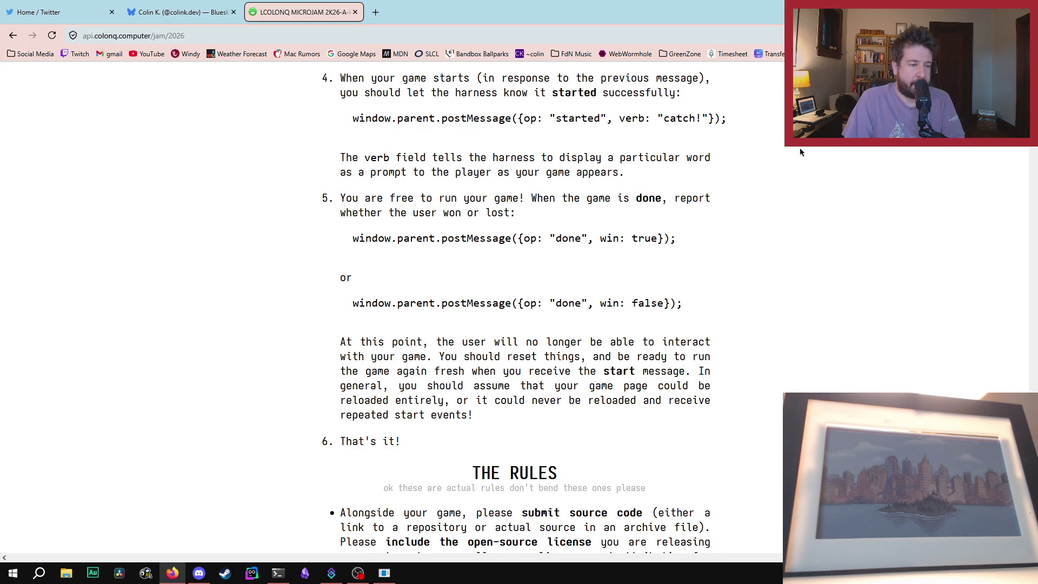
{"action": "scroll", "coordinate": [786, 186], "scroll_direction": "down", "scroll_amount": 5}
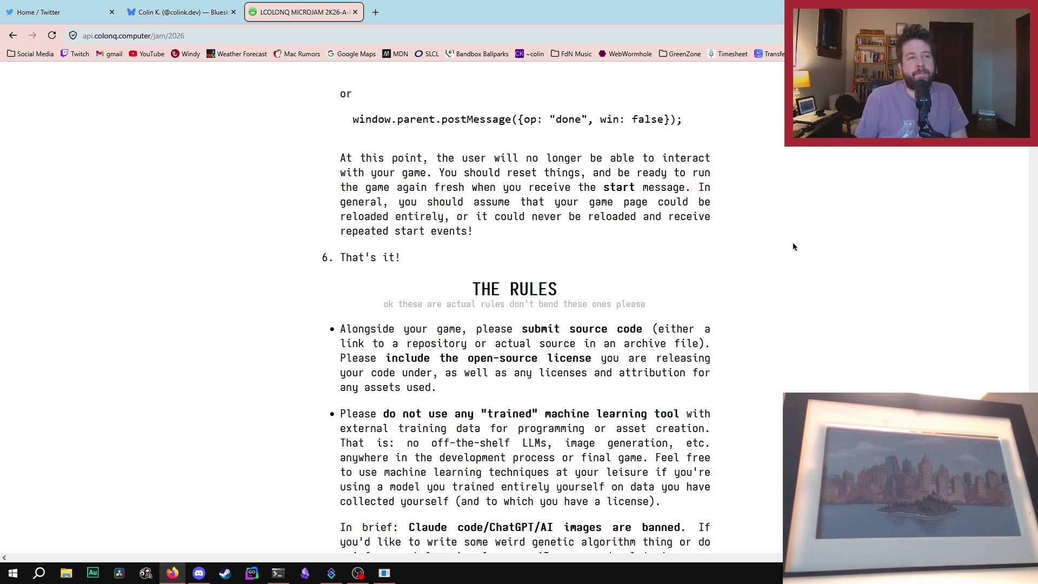
{"action": "scroll", "coordinate": [715, 211], "scroll_direction": "down", "scroll_amount": 1}
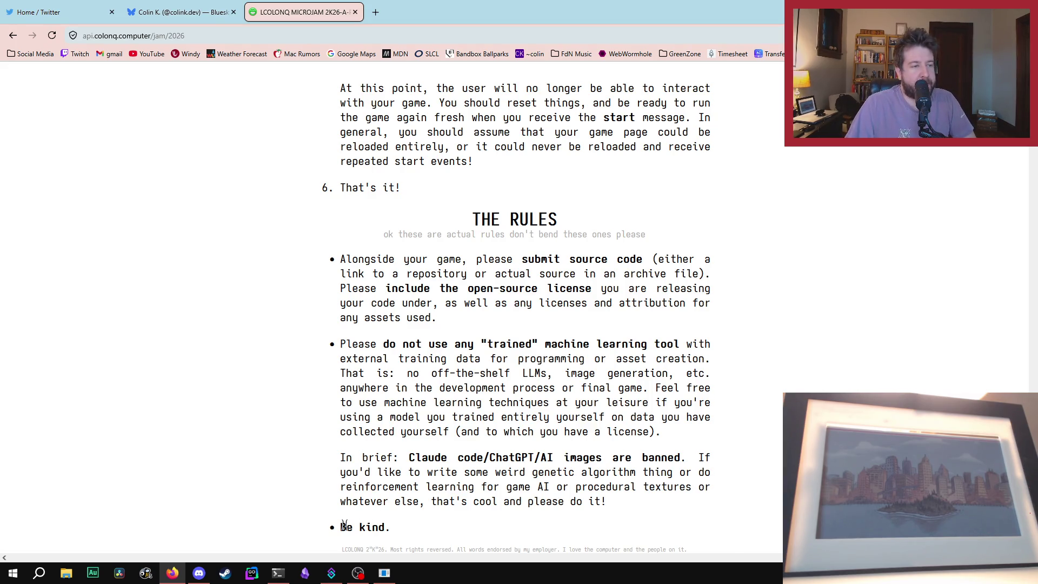
{"action": "left_click_drag", "start_coordinate": [383, 242], "coordinate": [661, 239]}
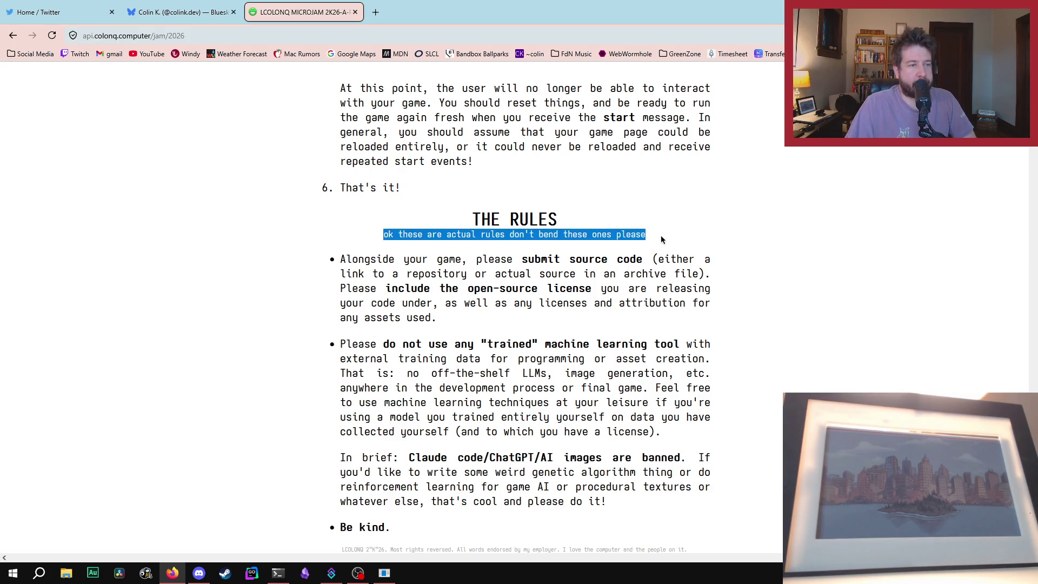
{"action": "left_click", "coordinate": [705, 241]}
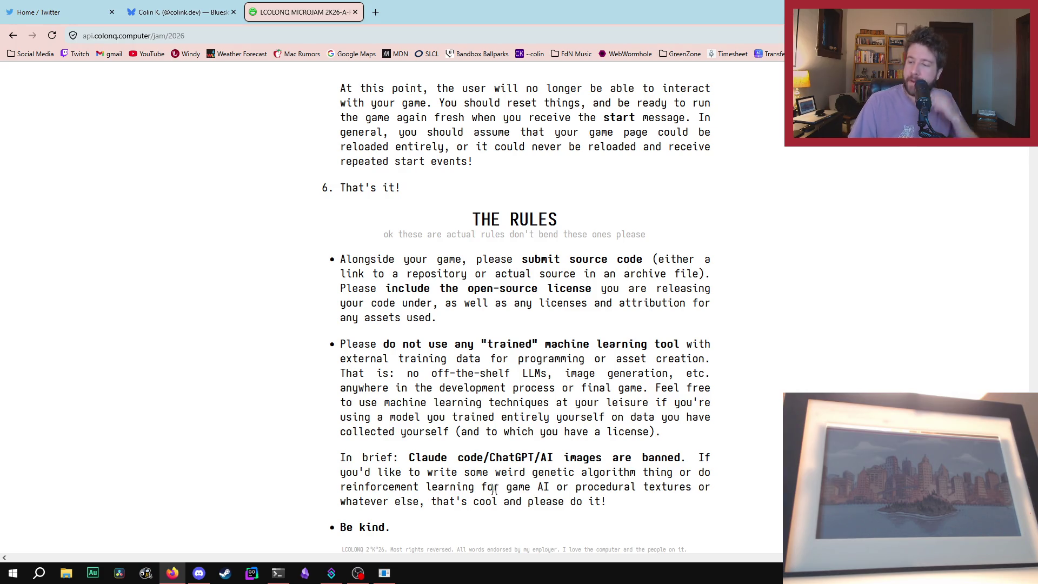
{"action": "scroll", "coordinate": [527, 481], "scroll_direction": "up", "scroll_amount": 15}
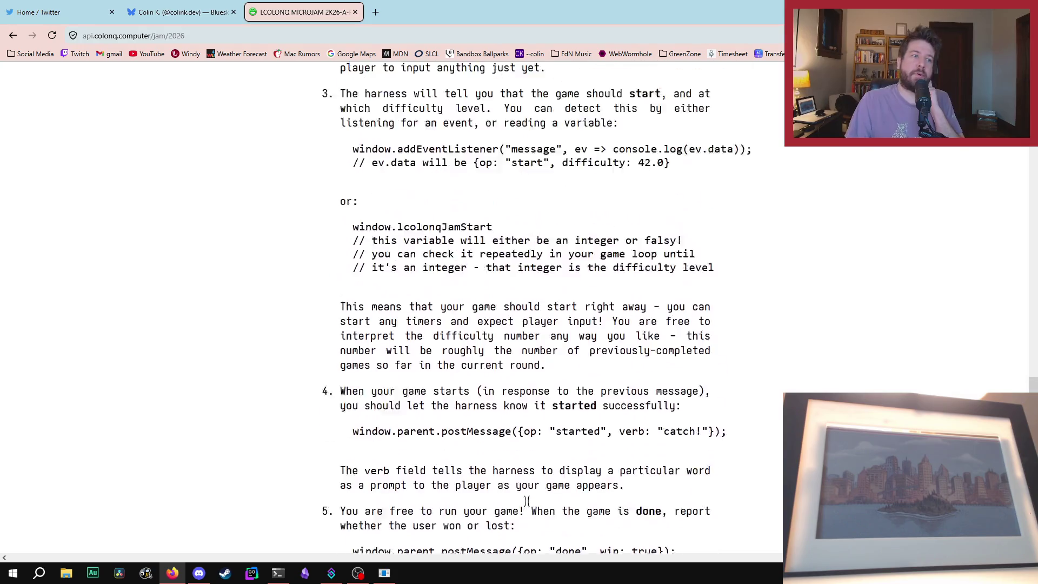
{"action": "mouse_move", "coordinate": [397, 223]}
{"action": "left_mouse_down"}
{"action": "mouse_move", "coordinate": [721, 480]}
{"action": "mouse_move", "coordinate": [742, 516]}
{"action": "left_mouse_up"}
{"action": "left_click", "coordinate": [829, 387]}
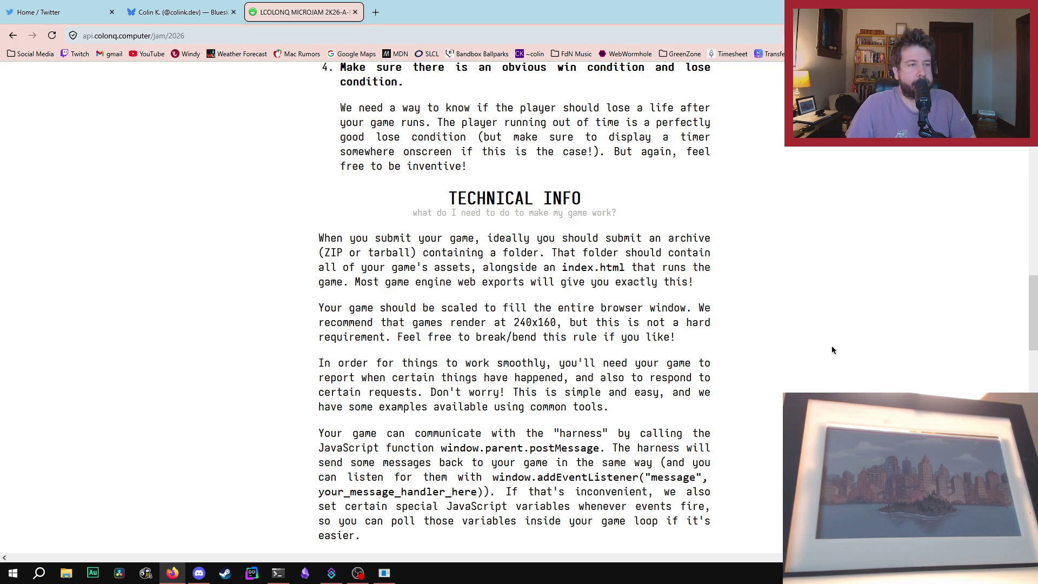
{"action": "scroll", "coordinate": [821, 369], "scroll_direction": "up", "scroll_amount": 10}
{"action": "scroll", "coordinate": [819, 372], "scroll_direction": "down", "scroll_amount": 2}
{"action": "scroll", "coordinate": [820, 375], "scroll_direction": "up", "scroll_amount": 15}
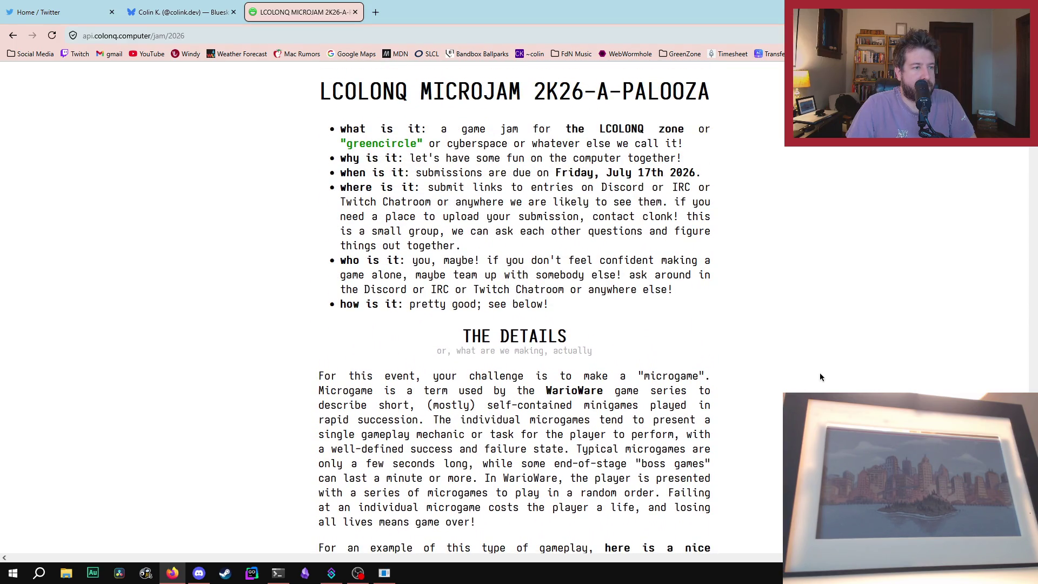
{"action": "mouse_move", "coordinate": [422, 187]}
{"action": "left_mouse_down"}
{"action": "mouse_move", "coordinate": [708, 190]}
{"action": "mouse_move", "coordinate": [661, 203]}
{"action": "mouse_move", "coordinate": [681, 216]}
{"action": "mouse_move", "coordinate": [676, 208]}
{"action": "mouse_move", "coordinate": [677, 243]}
{"action": "left_mouse_up"}
{"action": "left_click", "coordinate": [676, 241]}
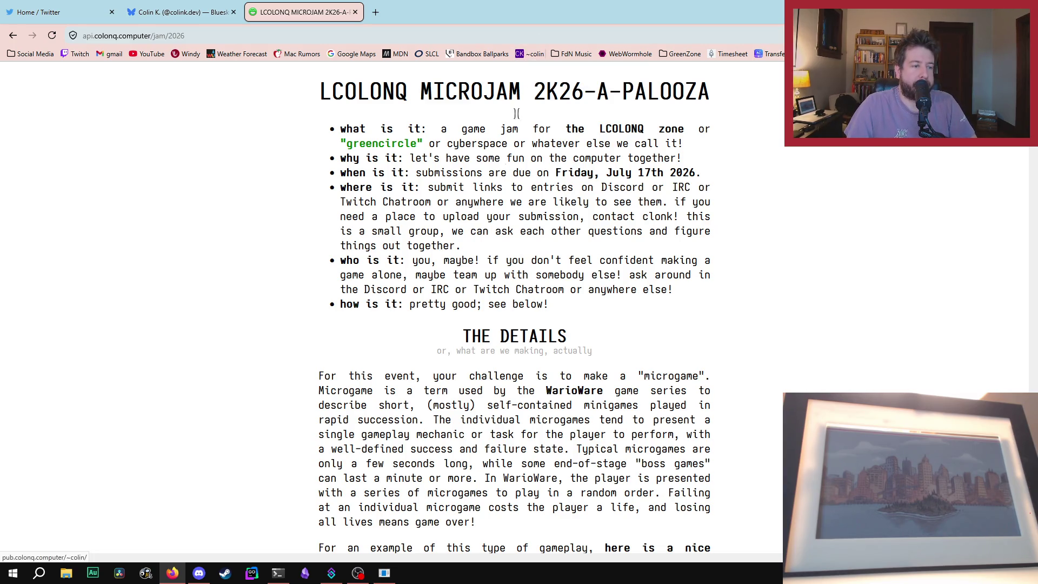
{"action": "mouse_move", "coordinate": [384, 574]}
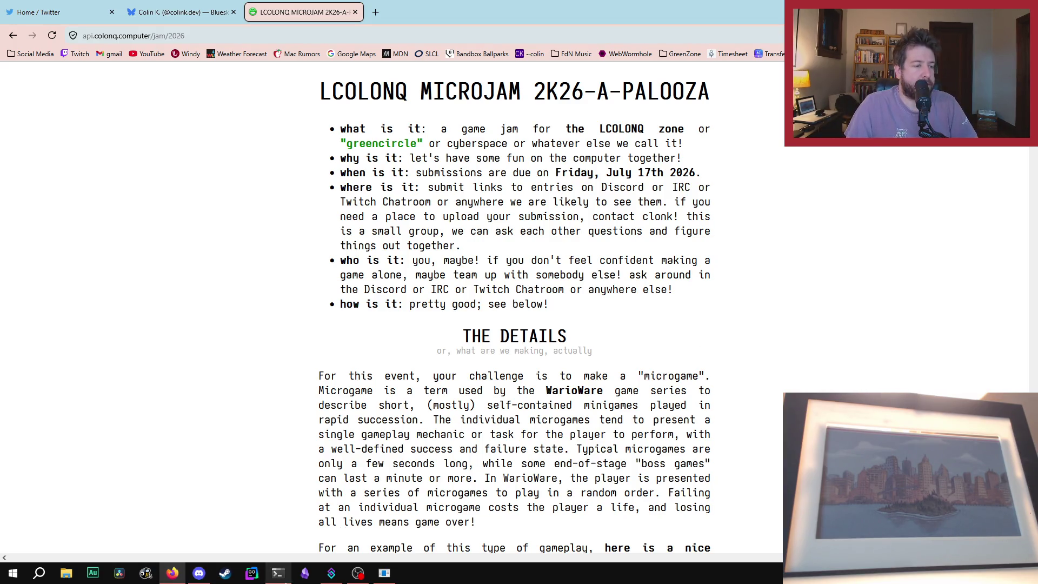
{"action": "right_click", "coordinate": [250, 578]}
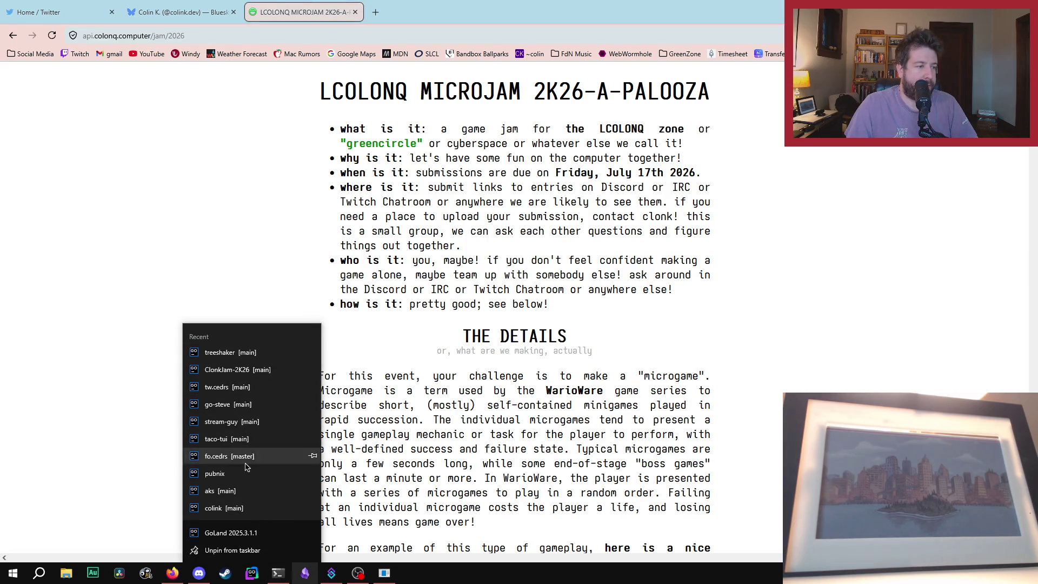
Step: Open the pubnix project from GoLand's taskbar Recent jump list
{"action": "left_click", "coordinate": [242, 482]}
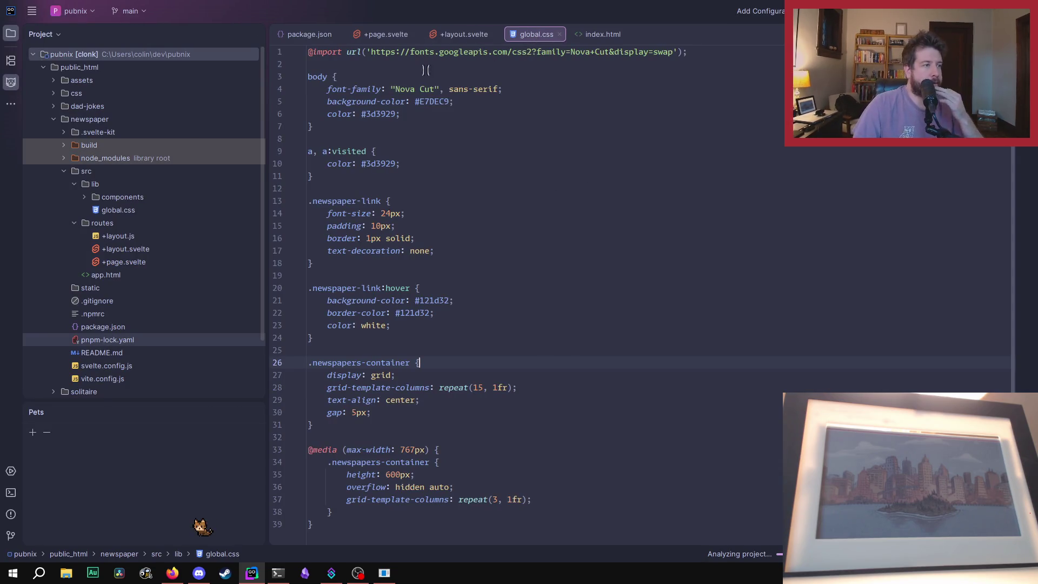
Step: Close global.css, browse the build and _app output folders, then switch to package.json
{"action": "middle_click", "coordinate": [534, 39]}
{"action": "left_click", "coordinate": [53, 119]}
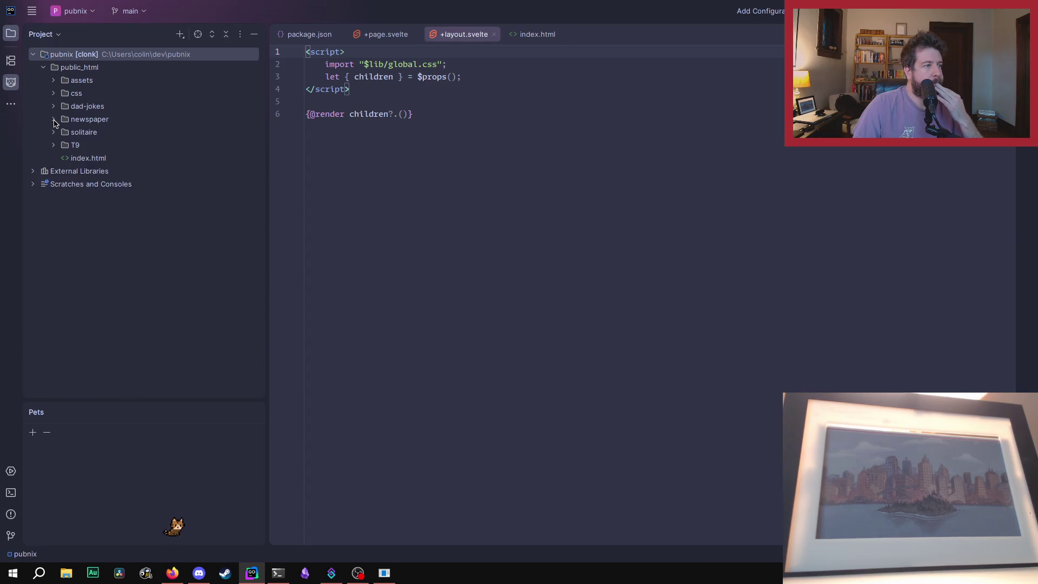
{"action": "left_click", "coordinate": [54, 119]}
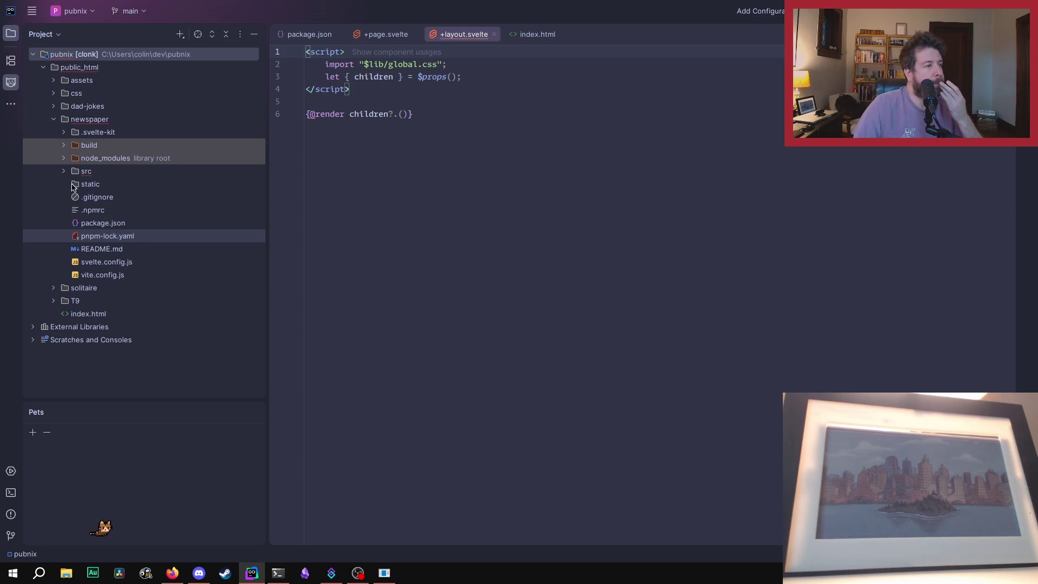
{"action": "left_click", "coordinate": [64, 145]}
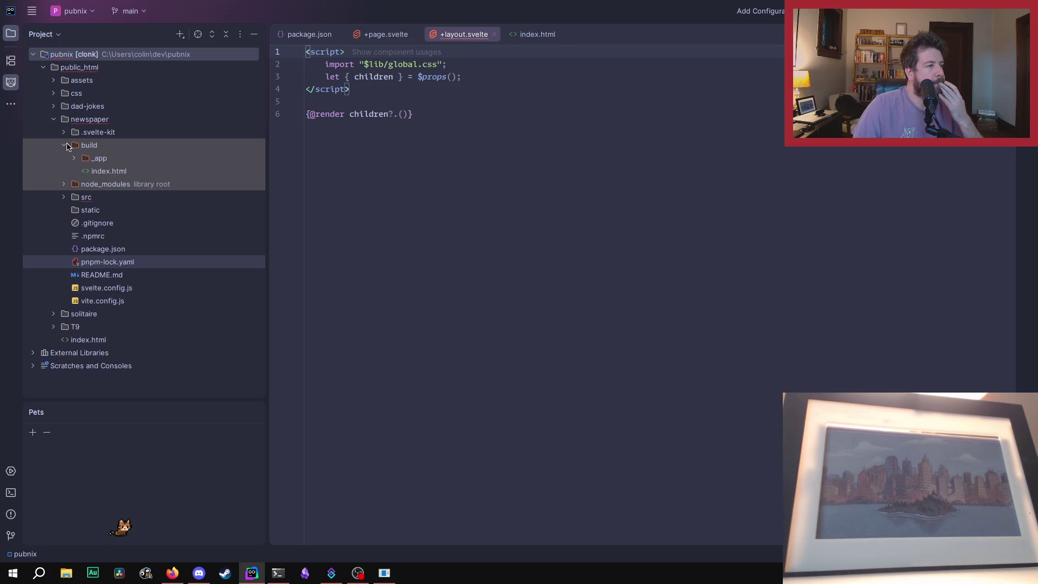
{"action": "left_click", "coordinate": [66, 146]}
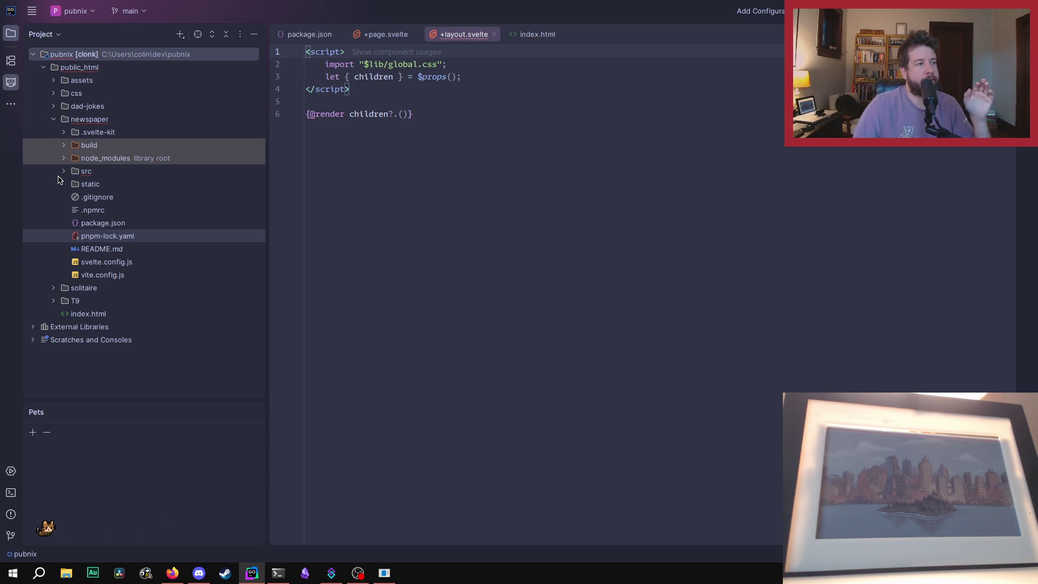
{"action": "left_click", "coordinate": [64, 145]}
{"action": "left_click", "coordinate": [74, 158]}
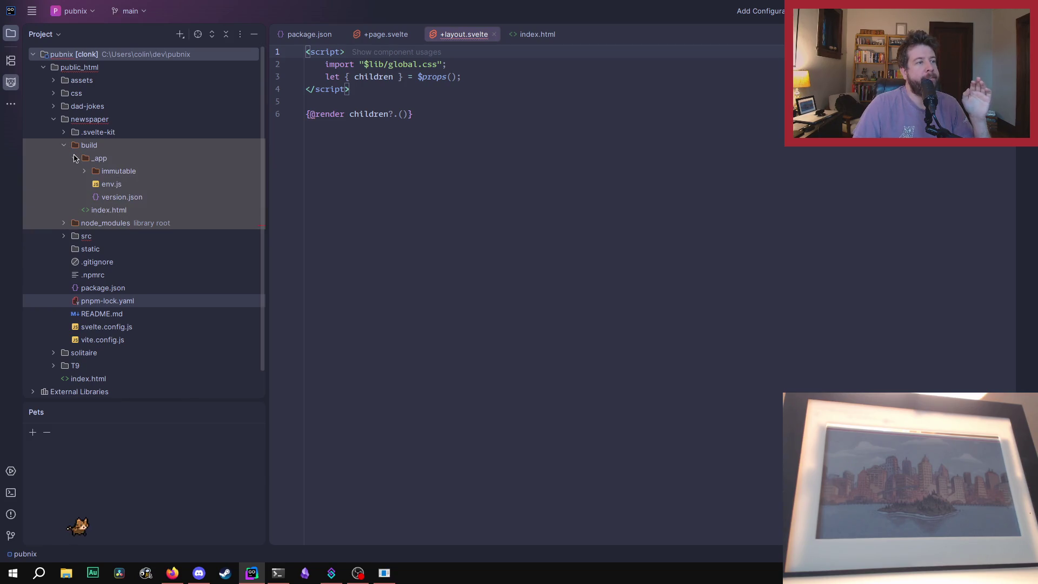
{"action": "left_click", "coordinate": [74, 158]}
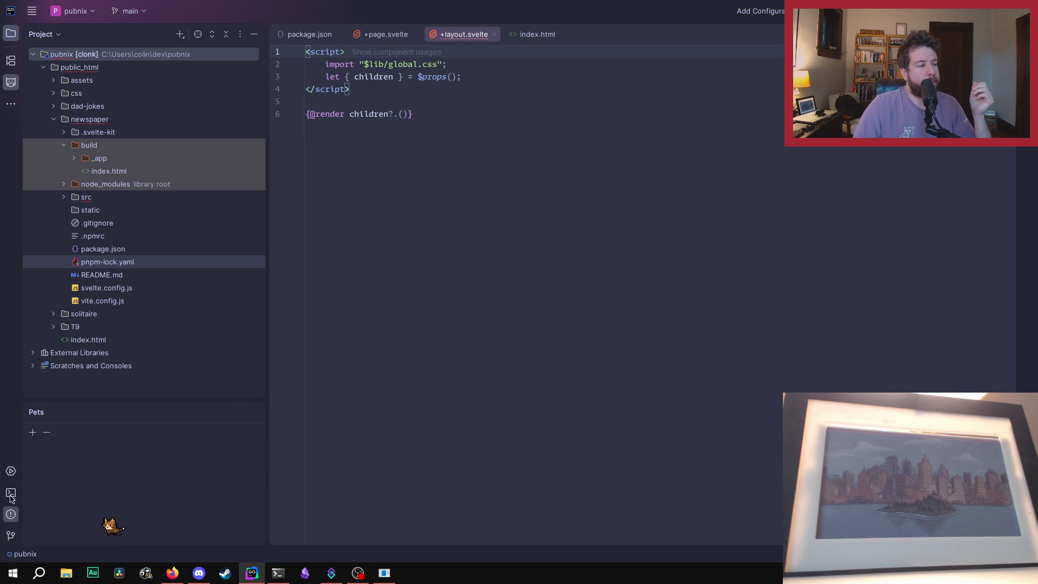
{"action": "left_click", "coordinate": [381, 34]}
{"action": "left_click", "coordinate": [298, 36]}
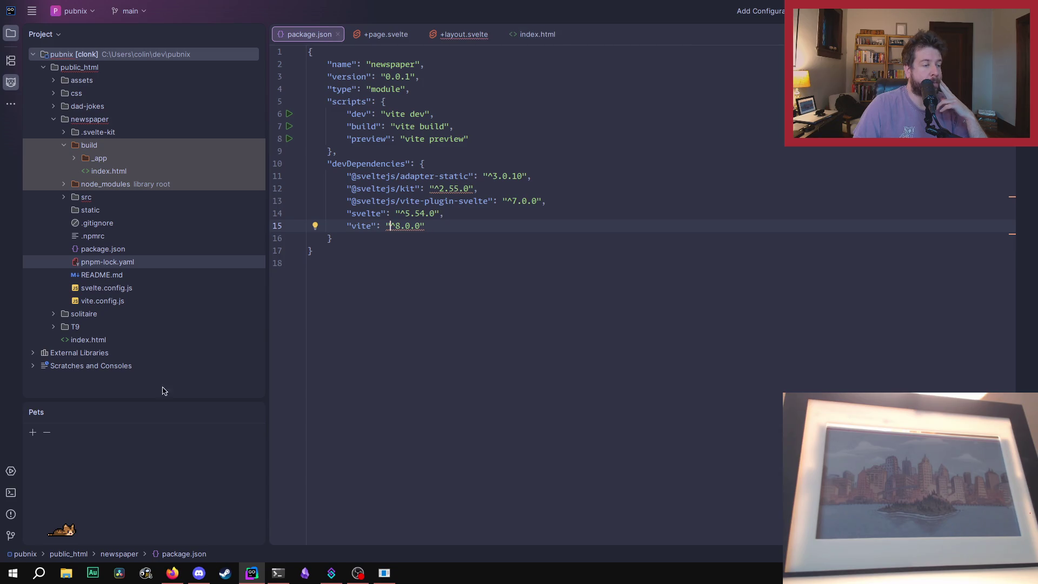
{"action": "left_click", "coordinate": [11, 493]}
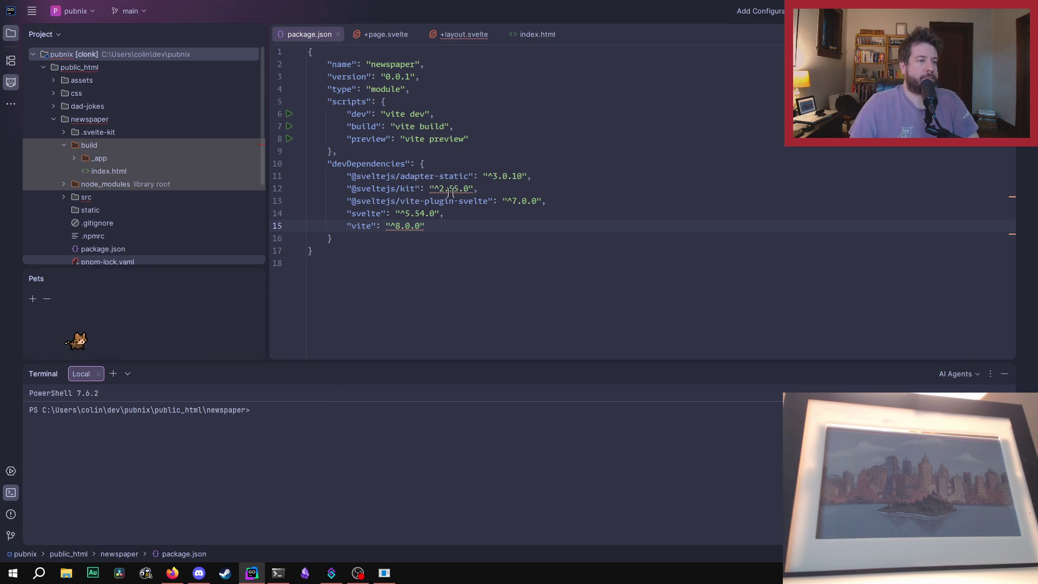
{"action": "mouse_move", "coordinate": [450, 192]}
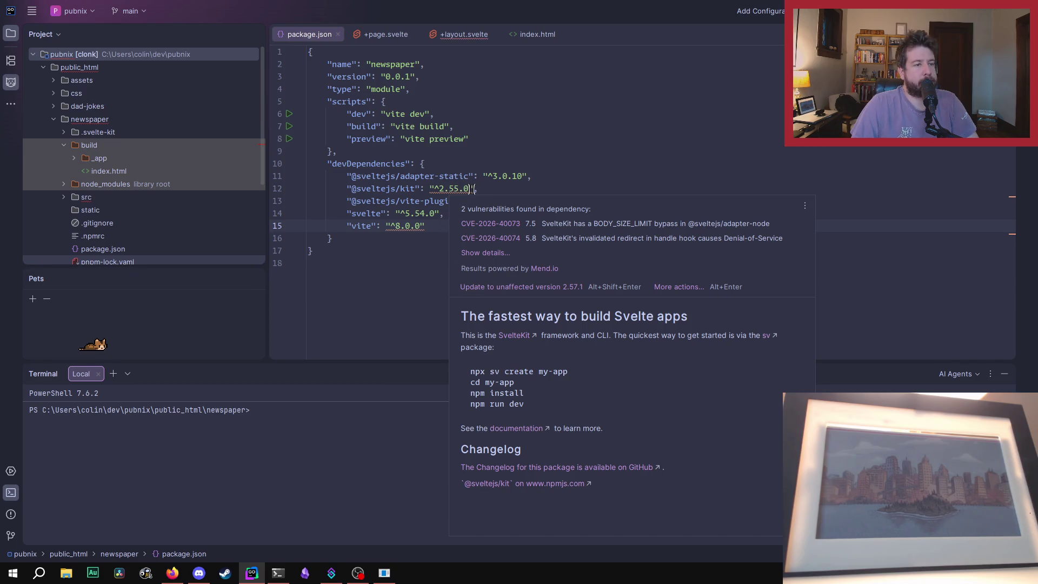
{"action": "left_click_drag", "start_coordinate": [471, 188], "coordinate": [436, 188]}
{"action": "key", "text": "BackSpace"}
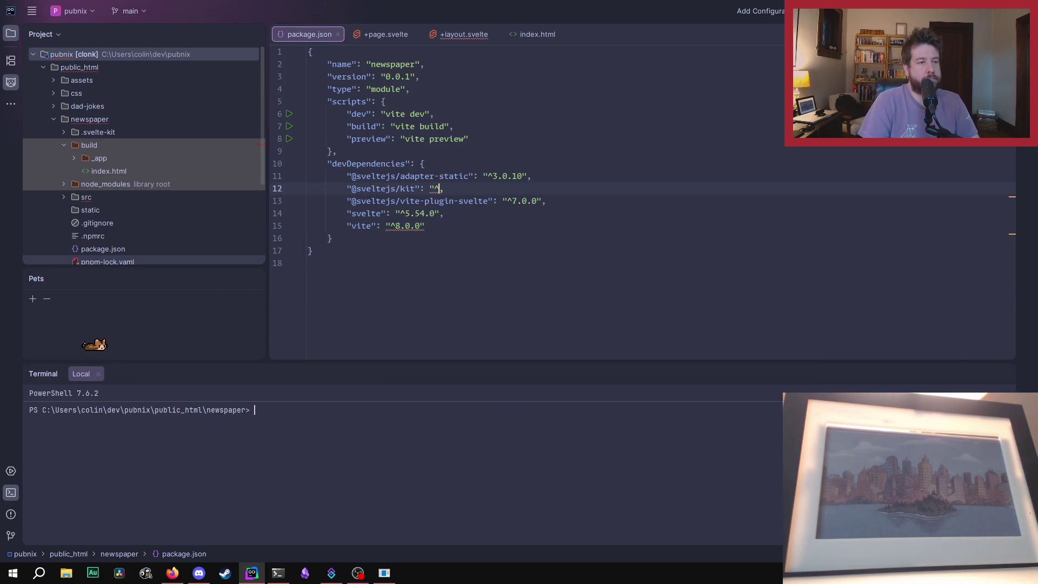
{"action": "key", "text": "ctrl+space"}
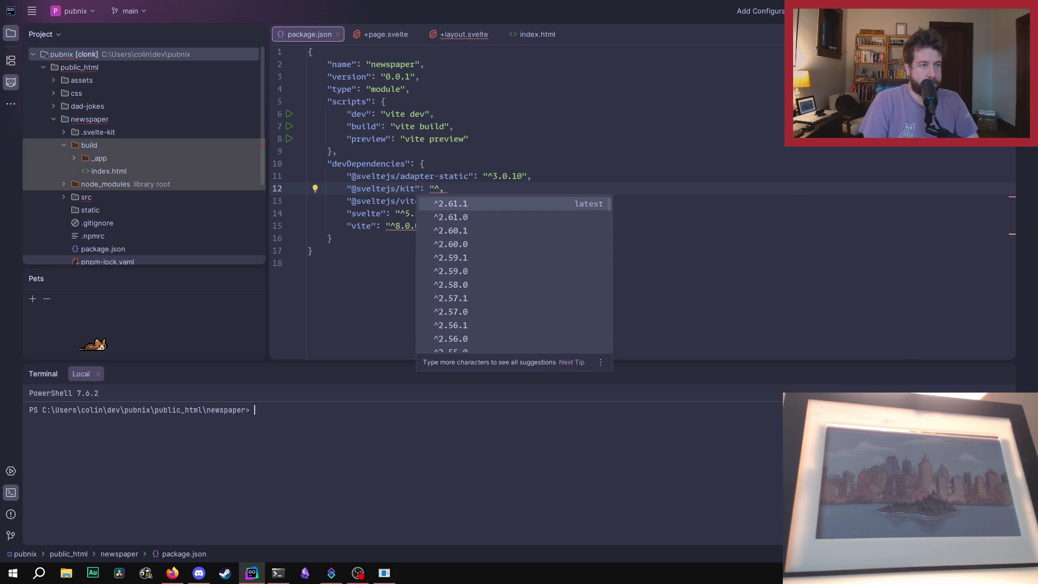
{"action": "key", "text": "Return"}
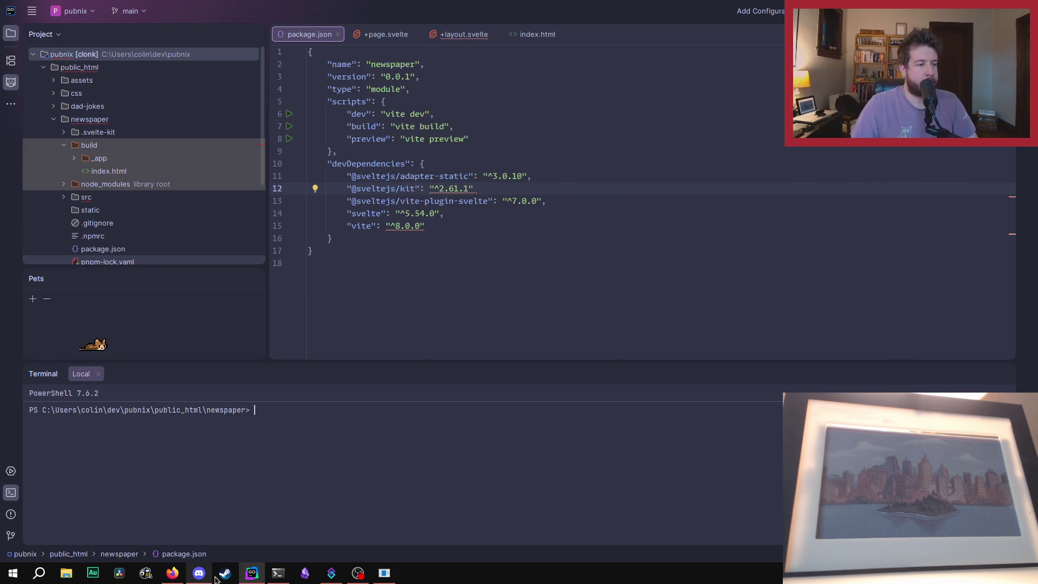
{"action": "right_click", "coordinate": [262, 573]}
{"action": "left_click", "coordinate": [251, 353]}
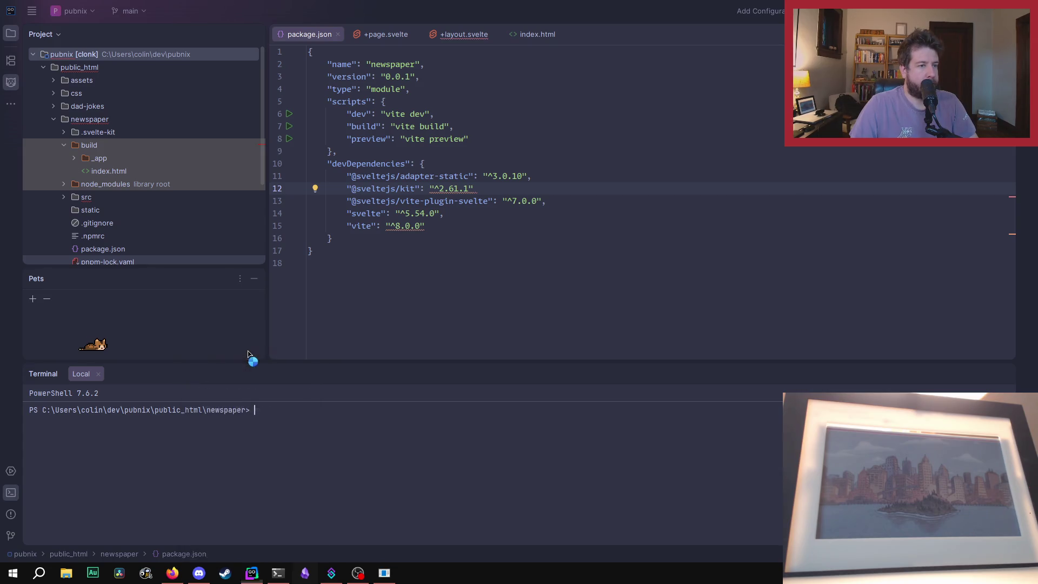
{"action": "left_click", "coordinate": [532, 330]}
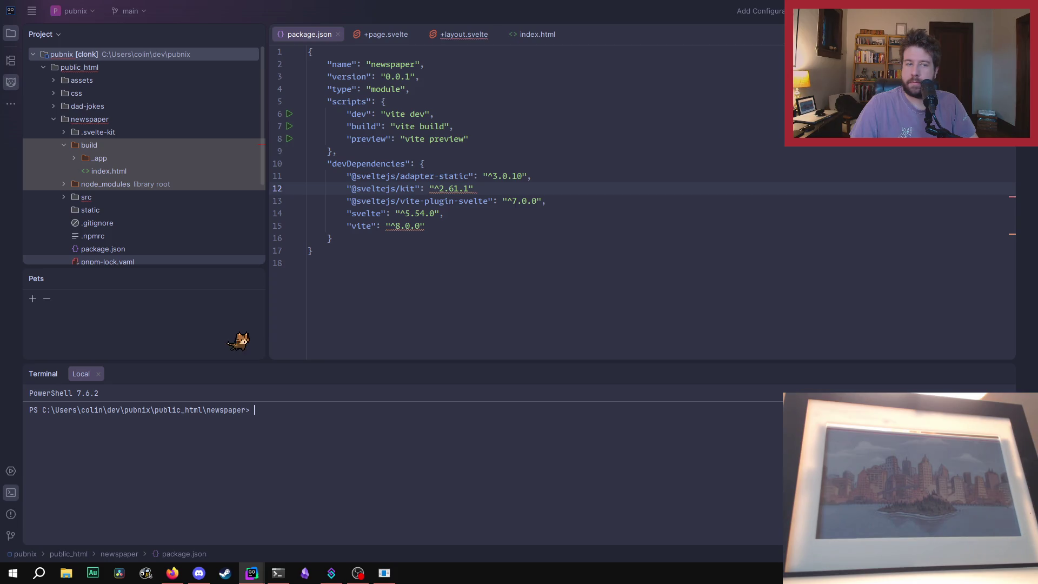
Step: Change vite to ^8.21.0 and enter pnpm install in the terminal
{"action": "left_click", "coordinate": [518, 184]}
{"action": "type", "text": ","}
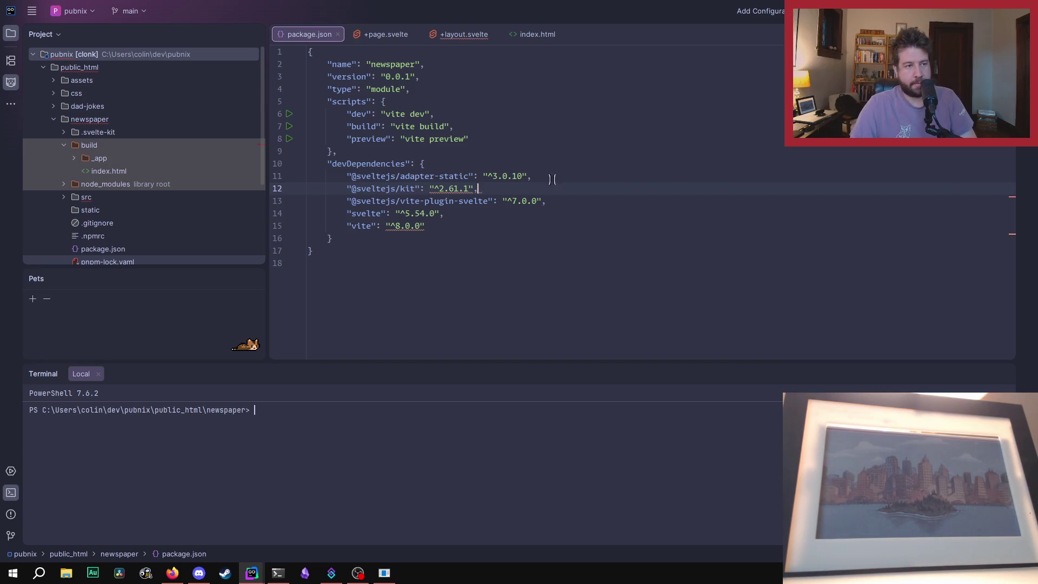
{"action": "mouse_move", "coordinate": [456, 189]}
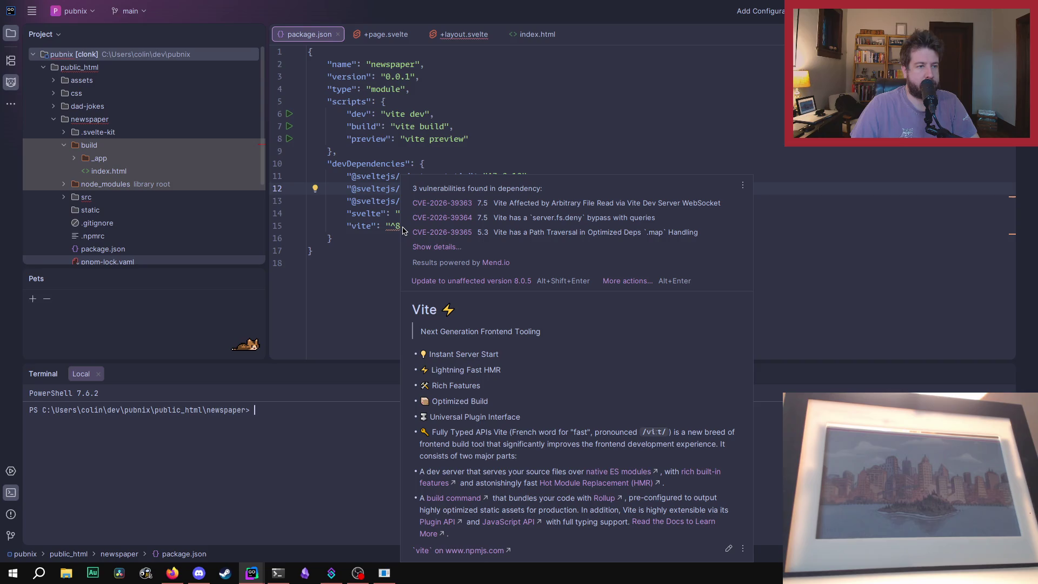
{"action": "left_click", "coordinate": [395, 226]}
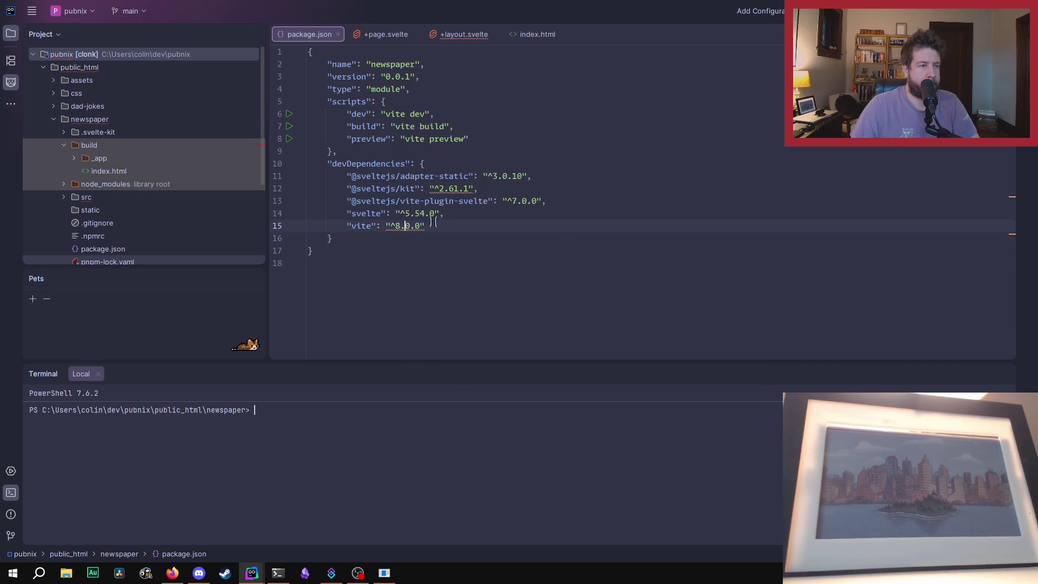
{"action": "type", "text": "21"}
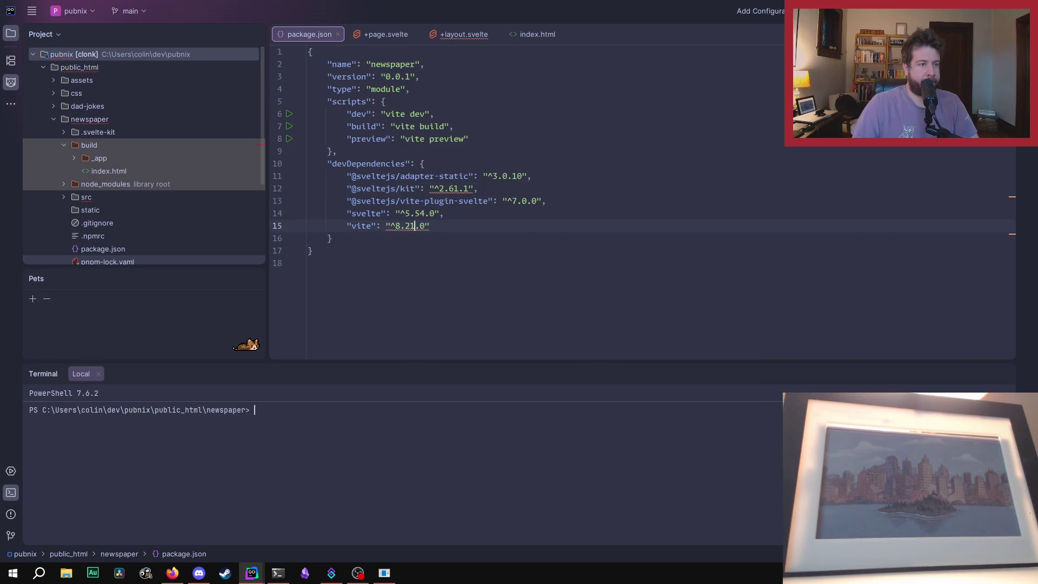
{"action": "left_click", "coordinate": [289, 416]}
{"action": "type", "text": "pnpm install"}
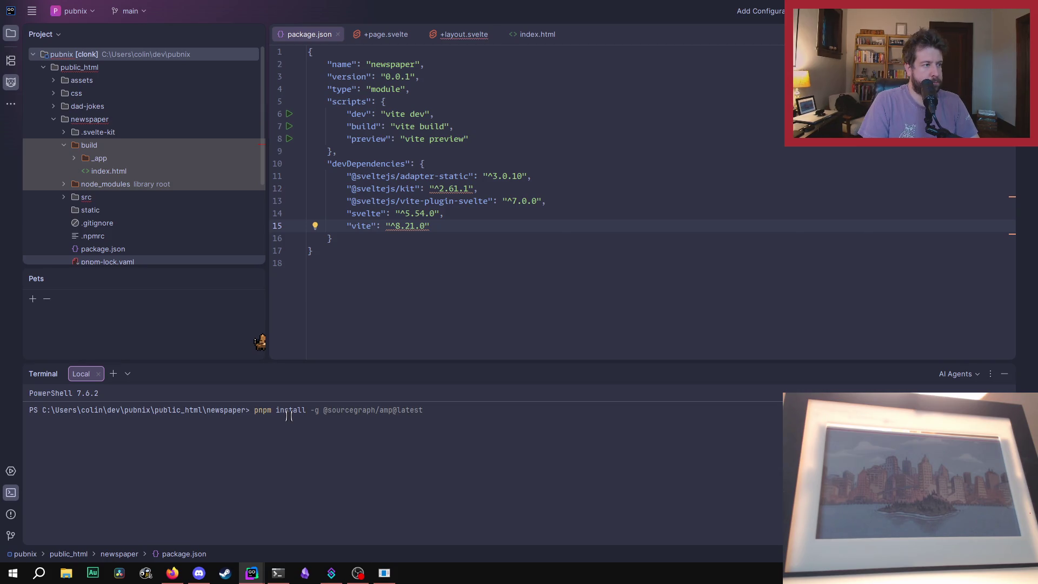
Step: Run pnpm install, confirming the reinstall of node_modules
{"action": "key", "text": "Escape"}
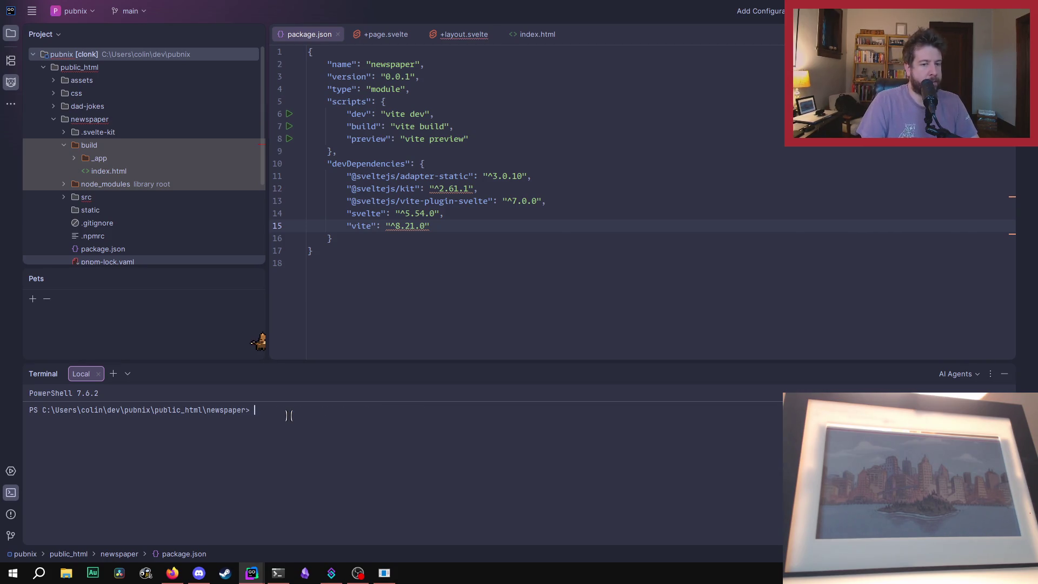
{"action": "type", "text": "pnpm install"}
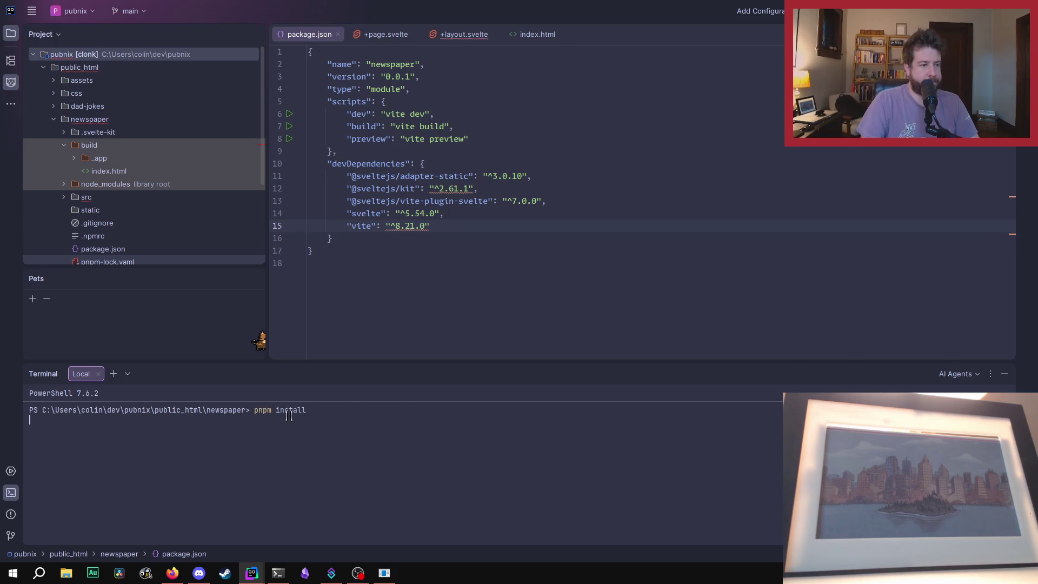
{"action": "key", "text": "Return"}
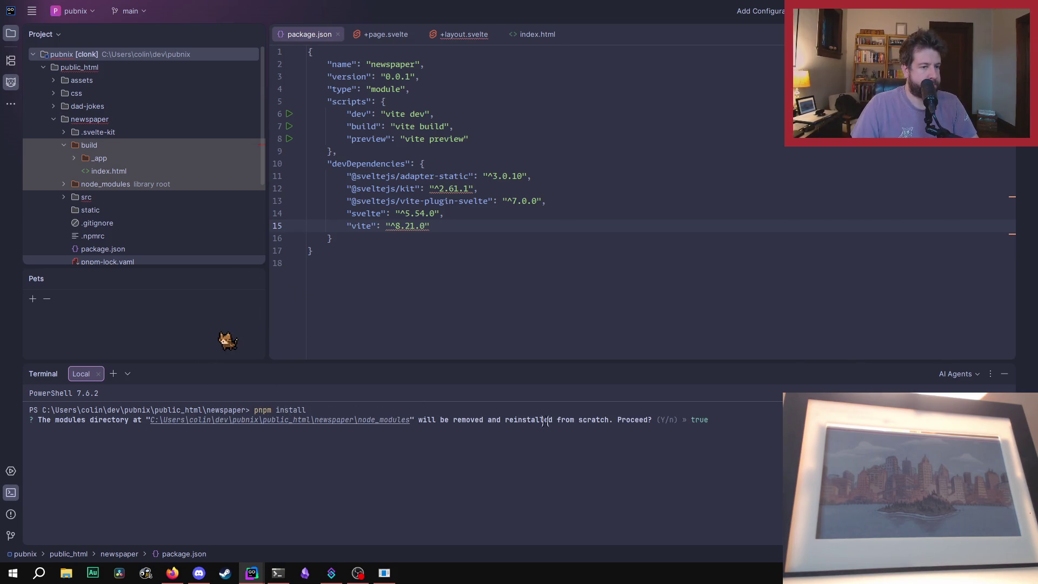
{"action": "key", "text": "Return"}
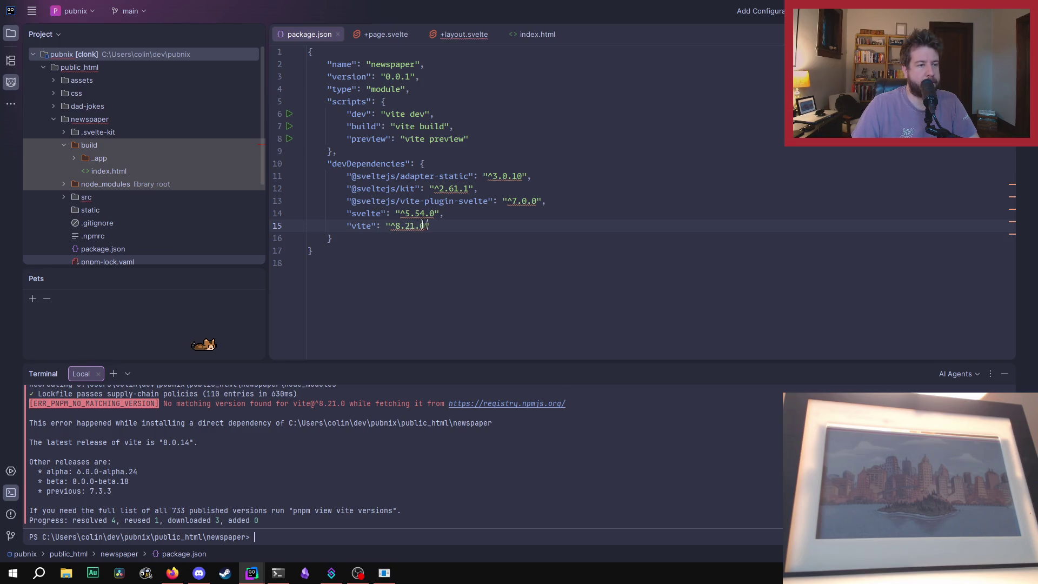
Step: Fix vite to ^8.0.13, rerun pnpm install, then bump vite to ^8.0.14
{"action": "left_click_drag", "start_coordinate": [407, 226], "coordinate": [425, 226]}
{"action": "type", "text": "0.13"}
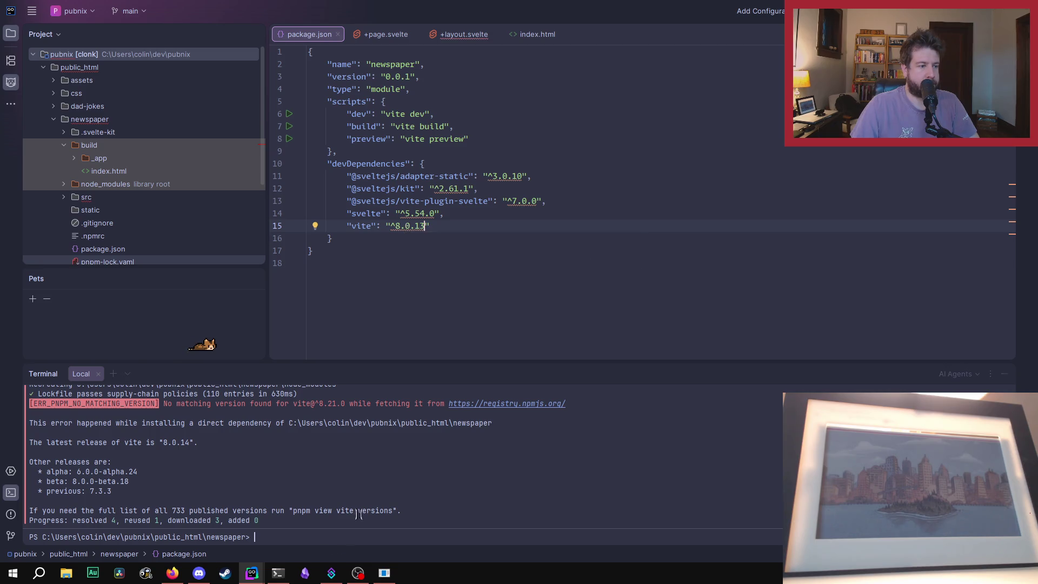
{"action": "left_click", "coordinate": [312, 538]}
{"action": "type", "text": "pnpm install"}
{"action": "key", "text": "Return"}
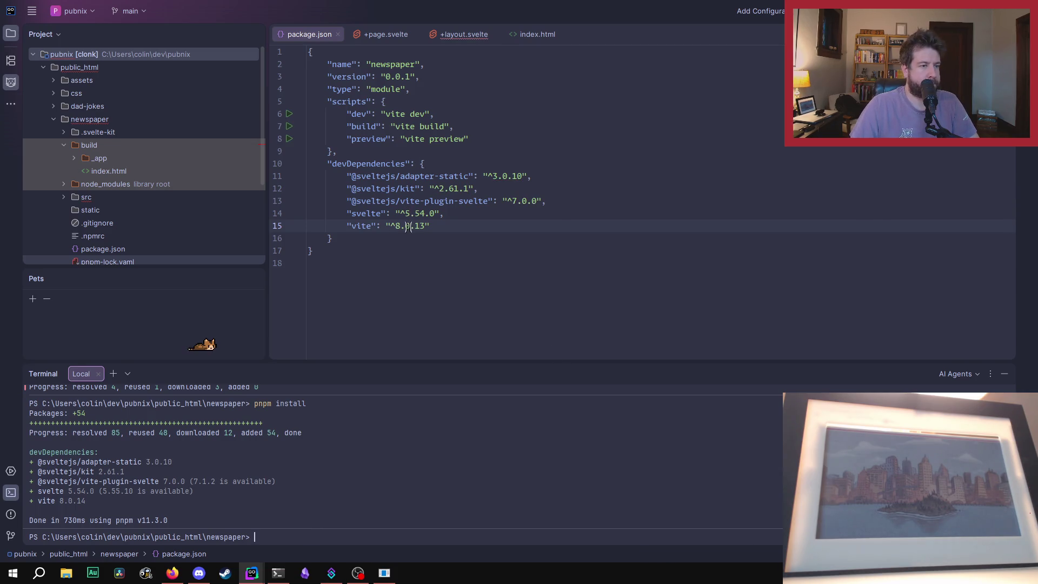
{"action": "mouse_move", "coordinate": [410, 226]}
{"action": "left_click", "coordinate": [445, 255]}
Step: Update svelte to ^5.55.10 and vite-plugin-svelte to ^7.1.2 in package.json
{"action": "mouse_move", "coordinate": [416, 213]}
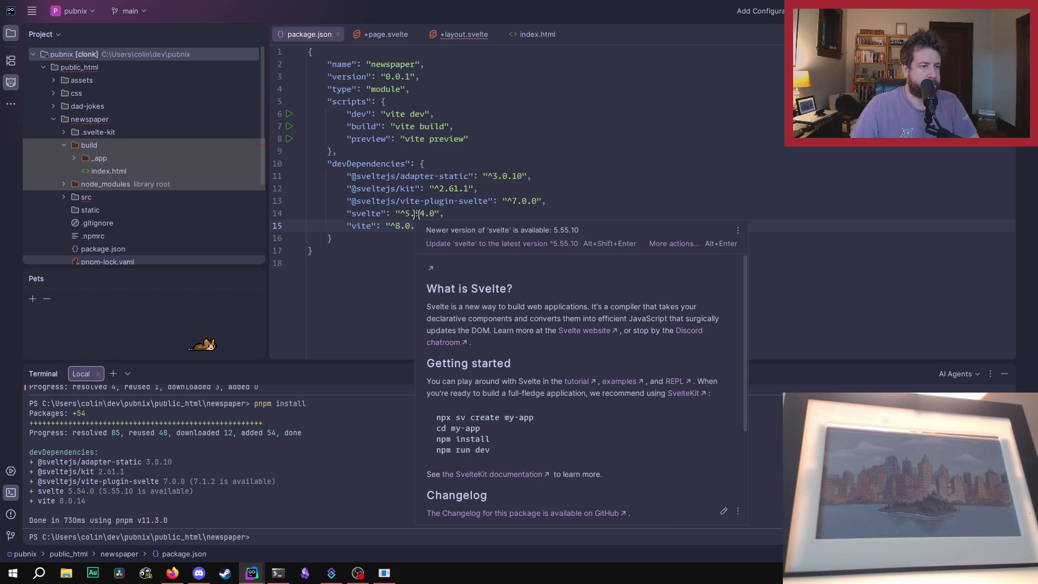
{"action": "left_click", "coordinate": [438, 244]}
{"action": "mouse_move", "coordinate": [517, 201]}
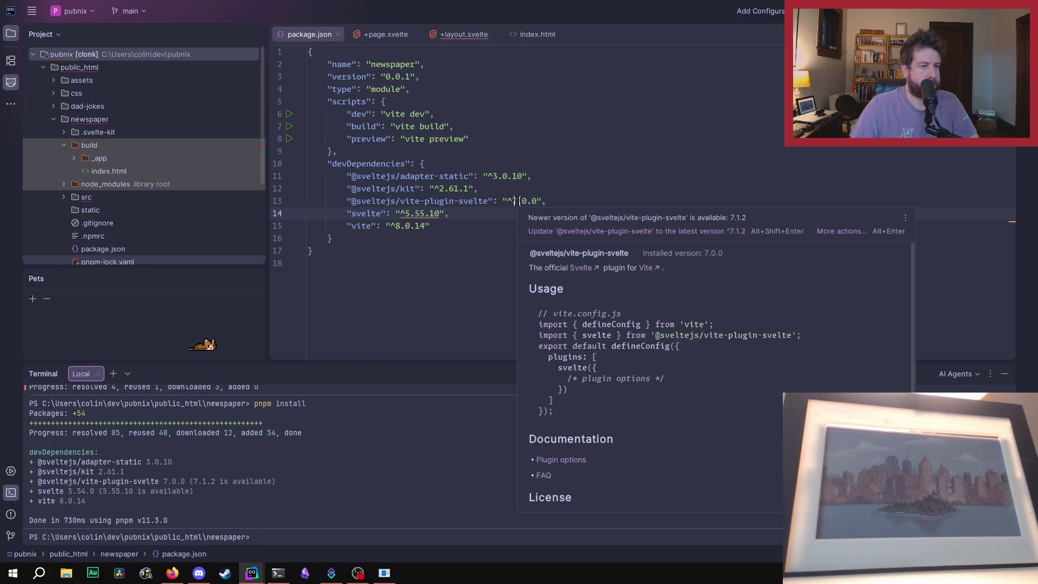
{"action": "left_click", "coordinate": [566, 232]}
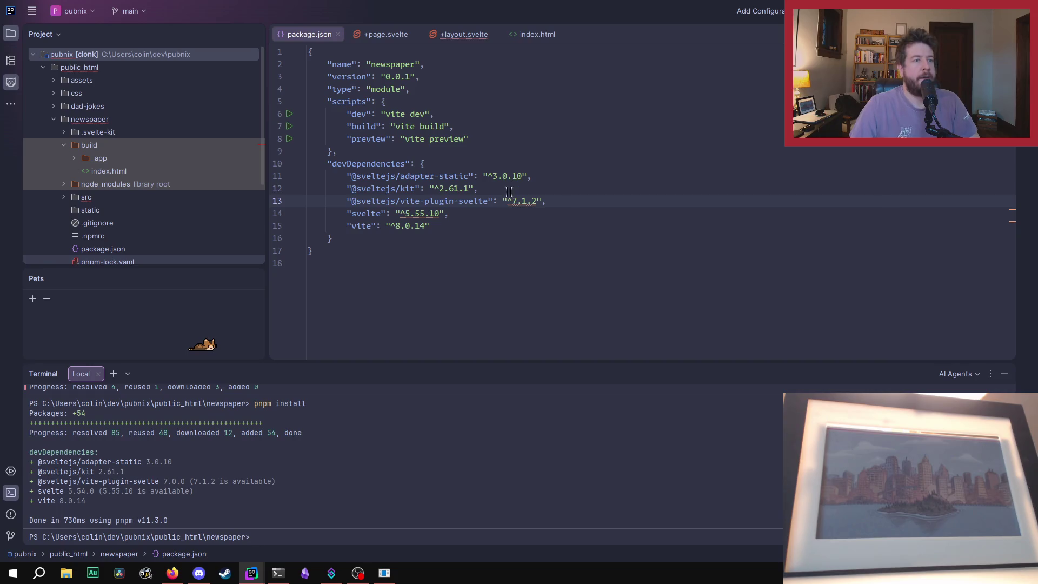
{"action": "mouse_move", "coordinate": [509, 176]}
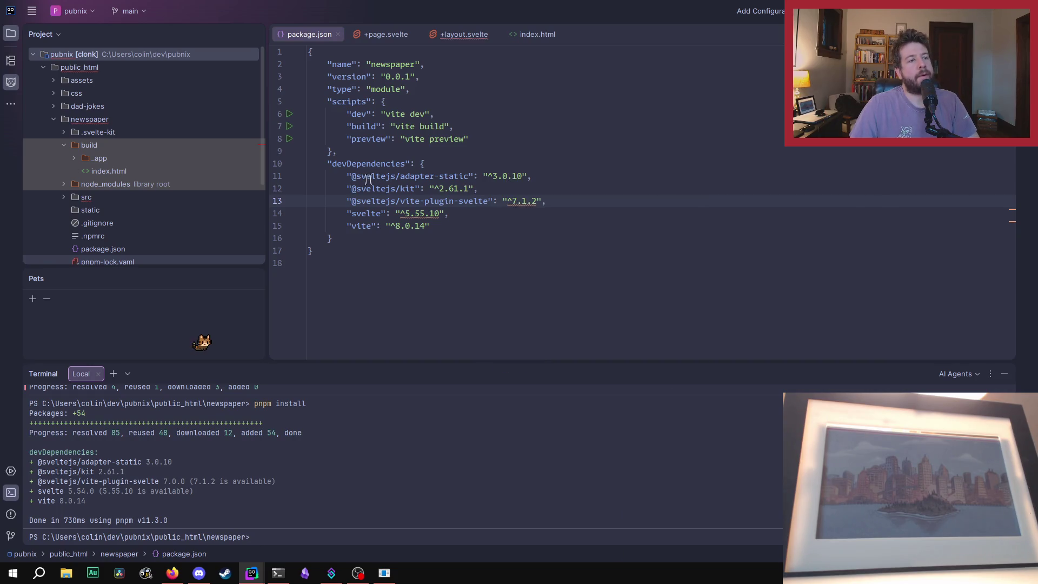
{"action": "left_click_drag", "start_coordinate": [352, 176], "coordinate": [472, 176]}
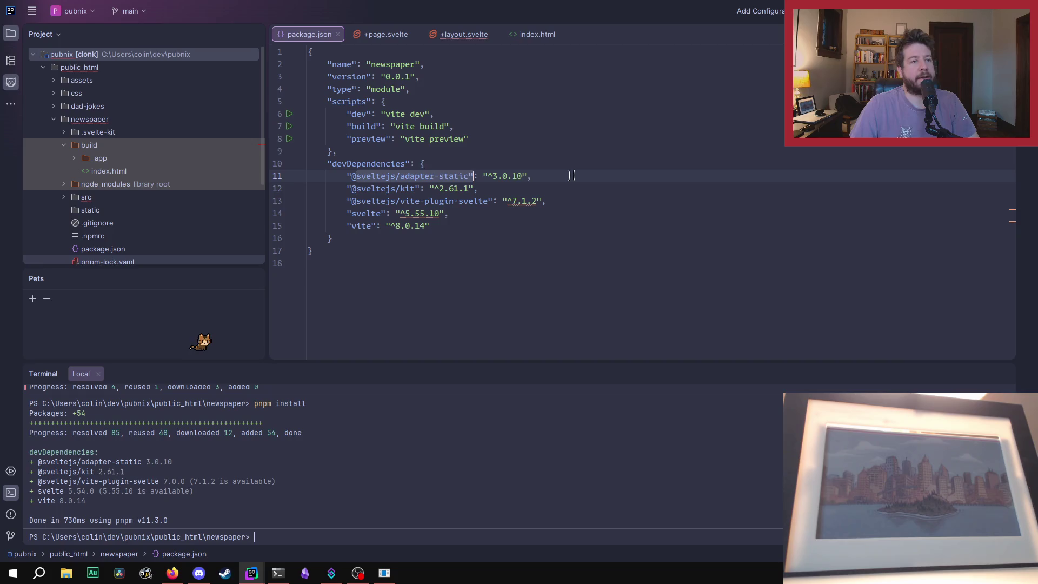
{"action": "left_click", "coordinate": [440, 176]}
{"action": "key", "text": "End"}
{"action": "mouse_move", "coordinate": [440, 176]}
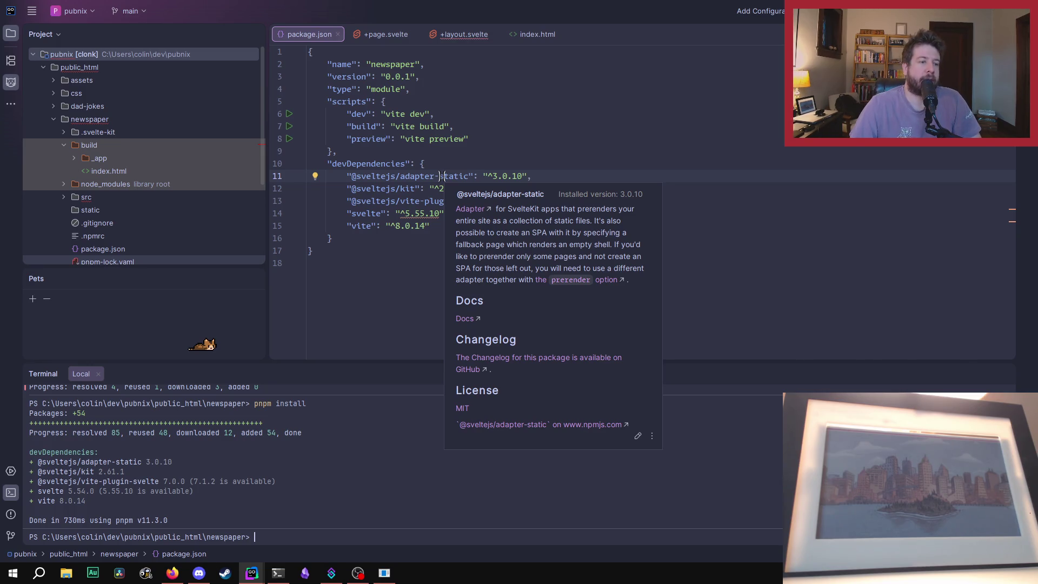
{"action": "key", "text": "Up"}
Step: Rerun pnpm install, then run pnpm run build in the terminal
{"action": "left_click", "coordinate": [298, 534]}
{"action": "key", "text": "Up"}
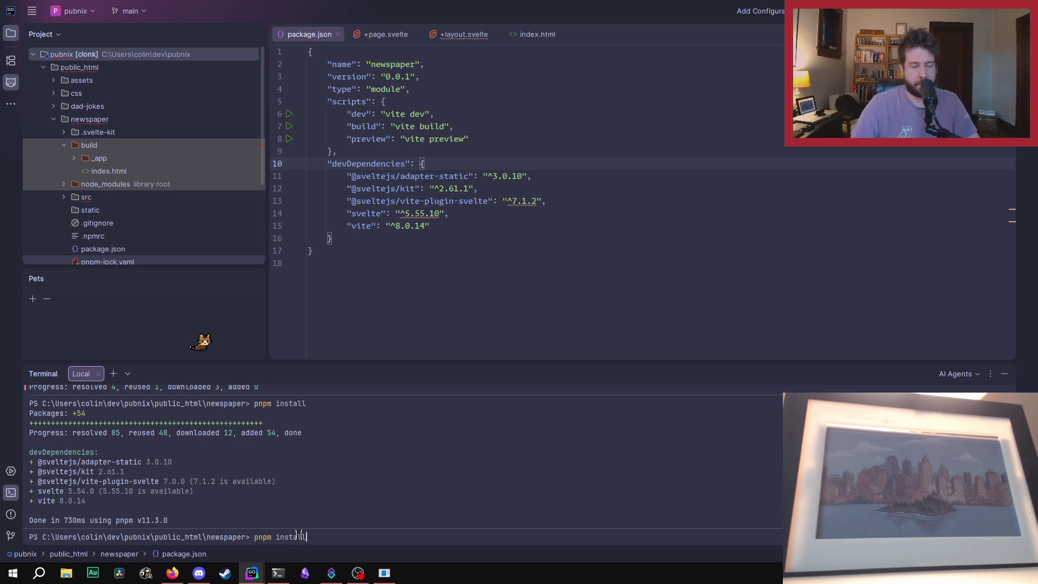
{"action": "key", "text": "Return"}
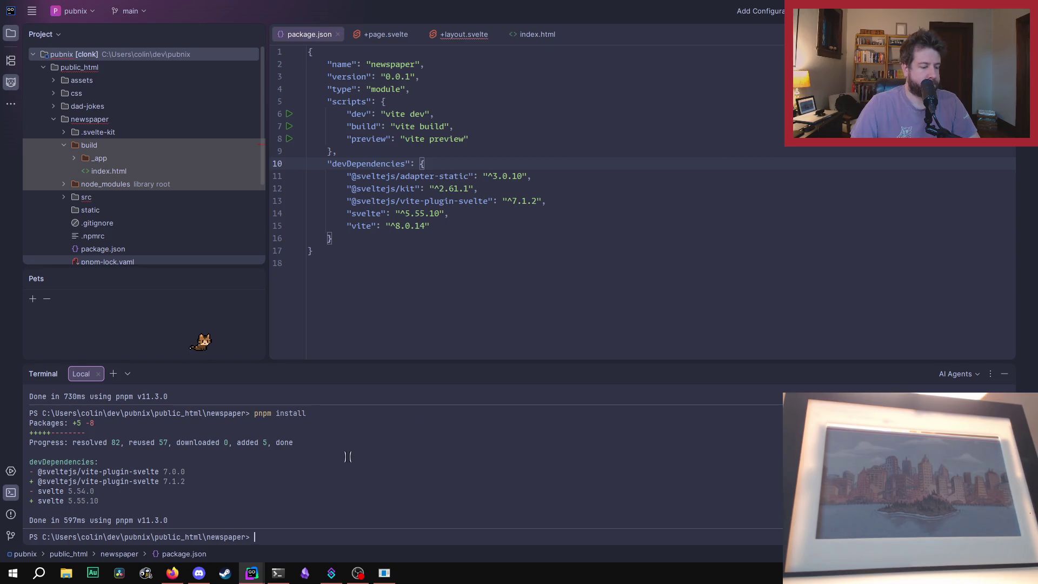
{"action": "type", "text": "pnpm run dev"}
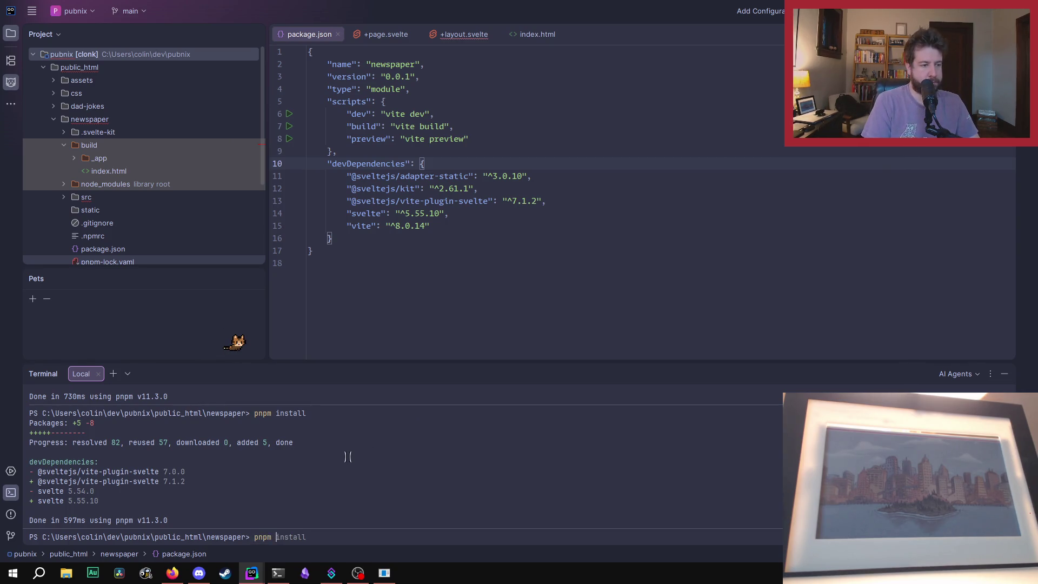
{"action": "key", "text": "BackSpace"}
{"action": "key", "text": "BackSpace"}
{"action": "key", "text": "BackSpace"}
{"action": "type", "text": "build"}
{"action": "key", "text": "Return"}
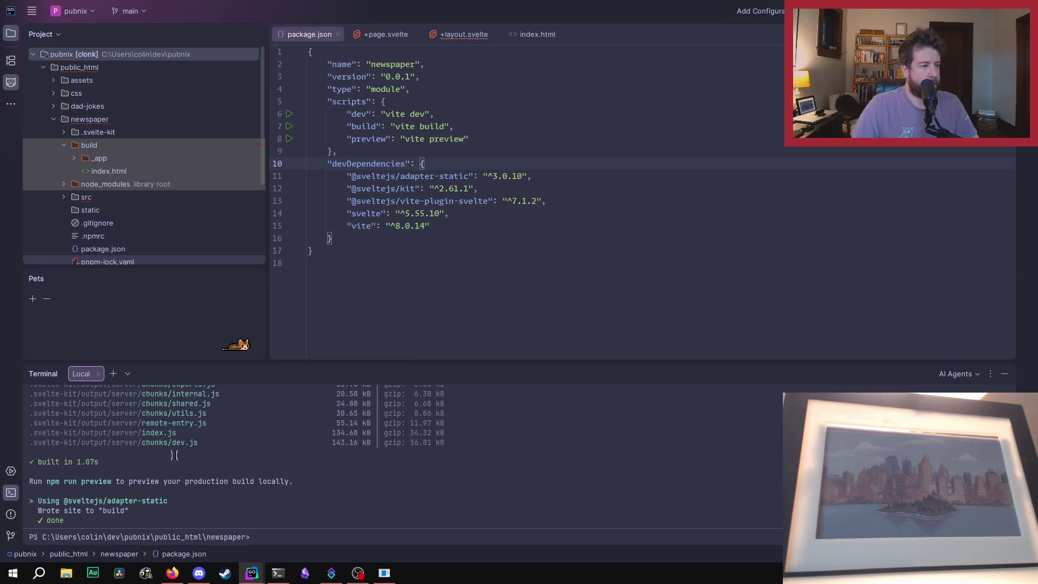
Step: Launch Cyberduck via a Start search for 'cy', and close the +layout.svelte tab
{"action": "left_click", "coordinate": [39, 573]}
{"action": "type", "text": "cy"}
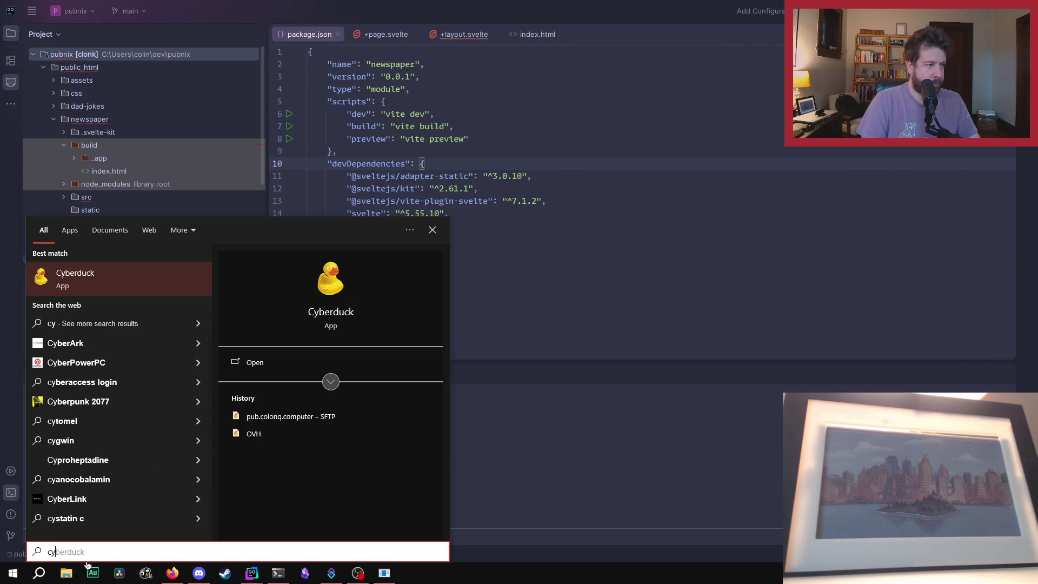
{"action": "key", "text": "Return"}
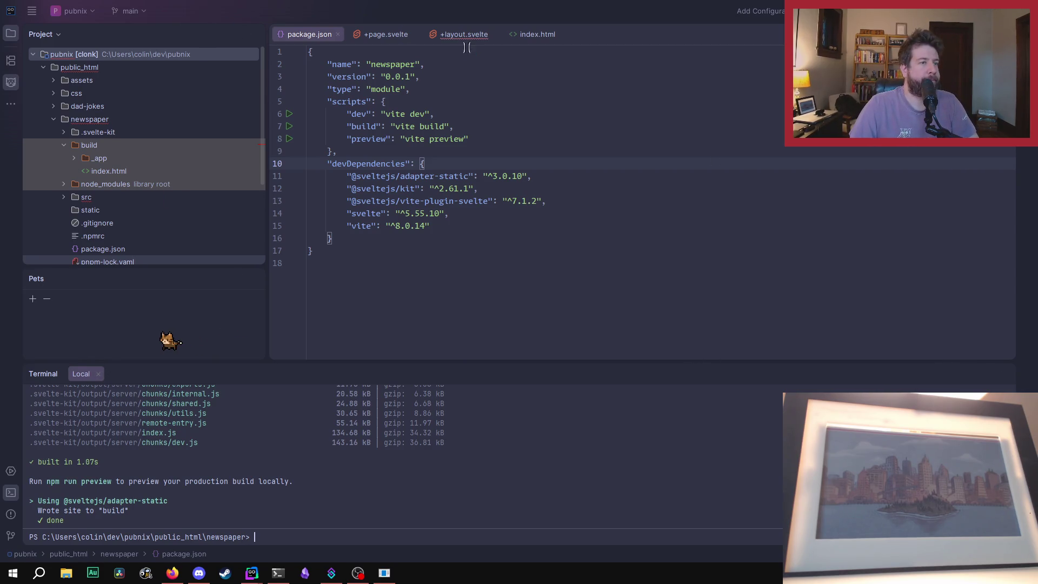
{"action": "left_click", "coordinate": [494, 34]}
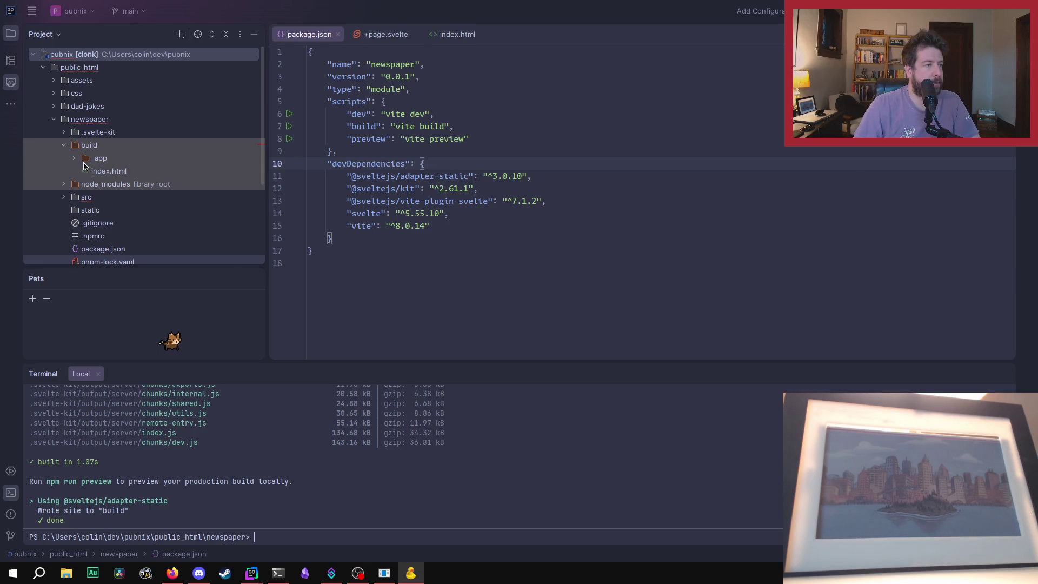
Step: Open the build folder in Explorer and select both _app and index.html
{"action": "double_click", "coordinate": [97, 159]}
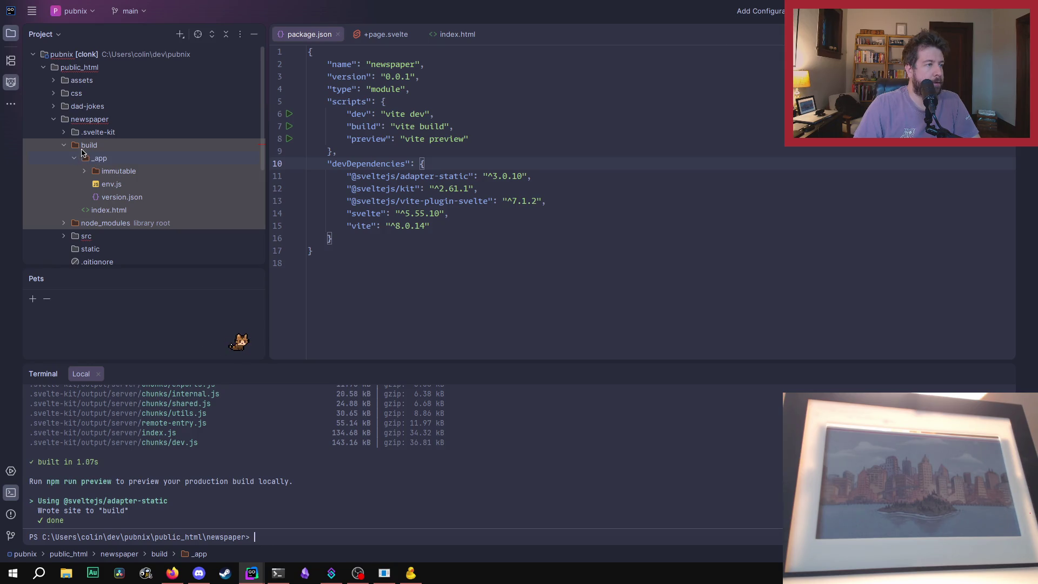
{"action": "left_click", "coordinate": [75, 158]}
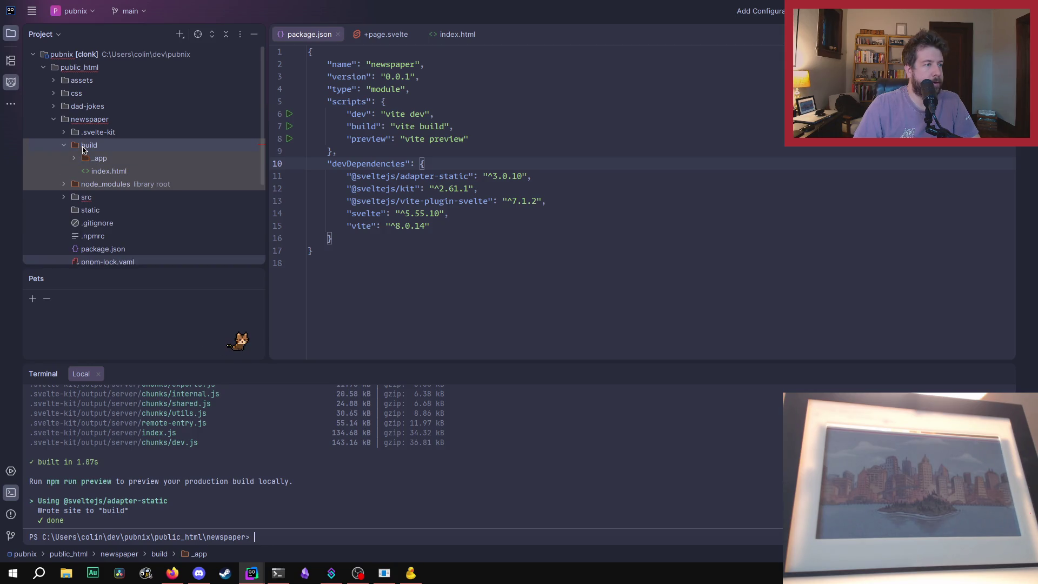
{"action": "right_click", "coordinate": [84, 146]}
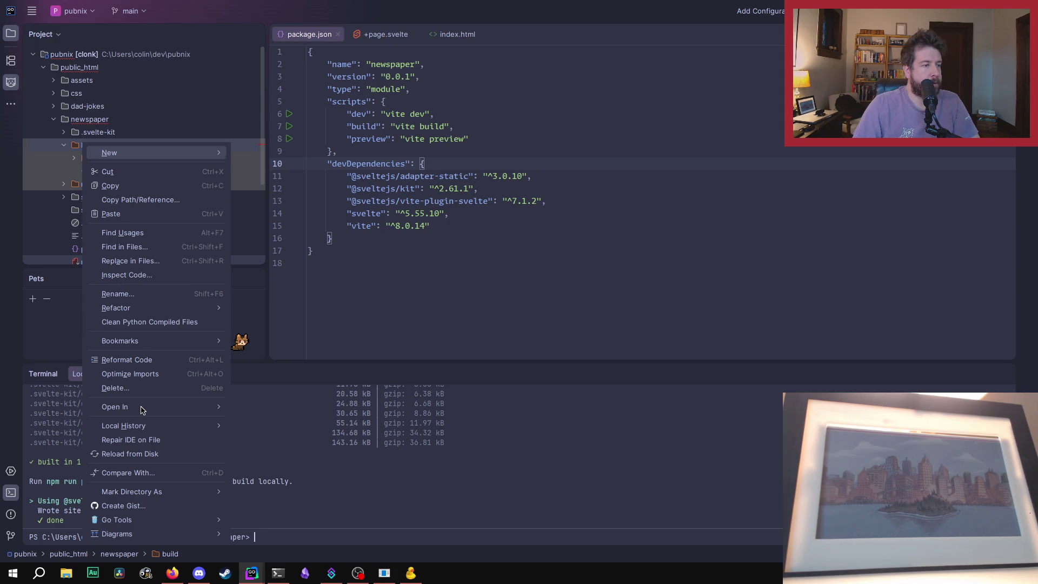
{"action": "mouse_move", "coordinate": [142, 410]}
{"action": "left_click", "coordinate": [266, 410]}
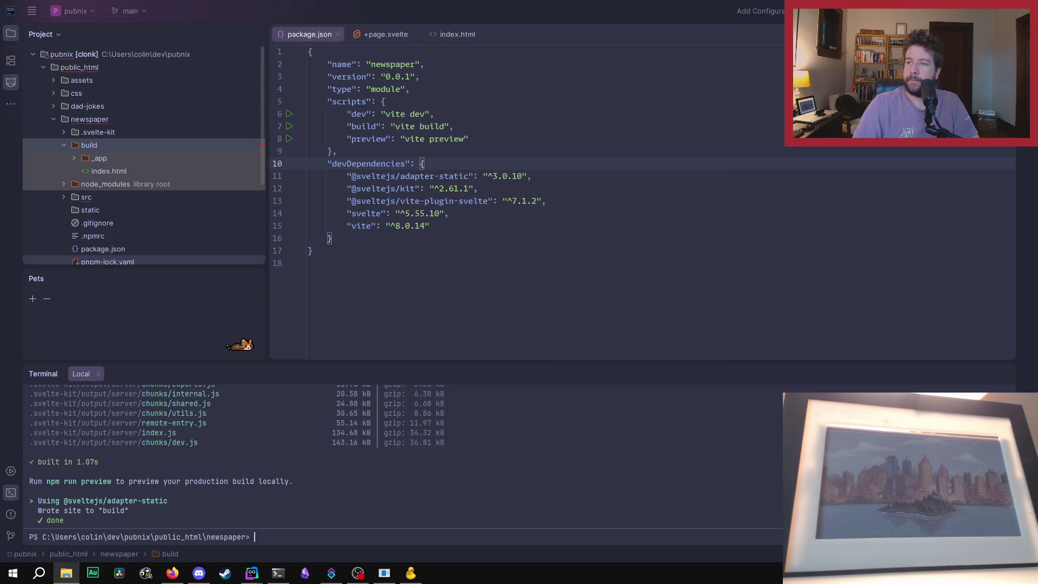
{"action": "mouse_move", "coordinate": [474, 363]}
{"action": "left_mouse_down"}
{"action": "mouse_move", "coordinate": [394, 255]}
{"action": "mouse_move", "coordinate": [420, 260]}
{"action": "left_mouse_up"}
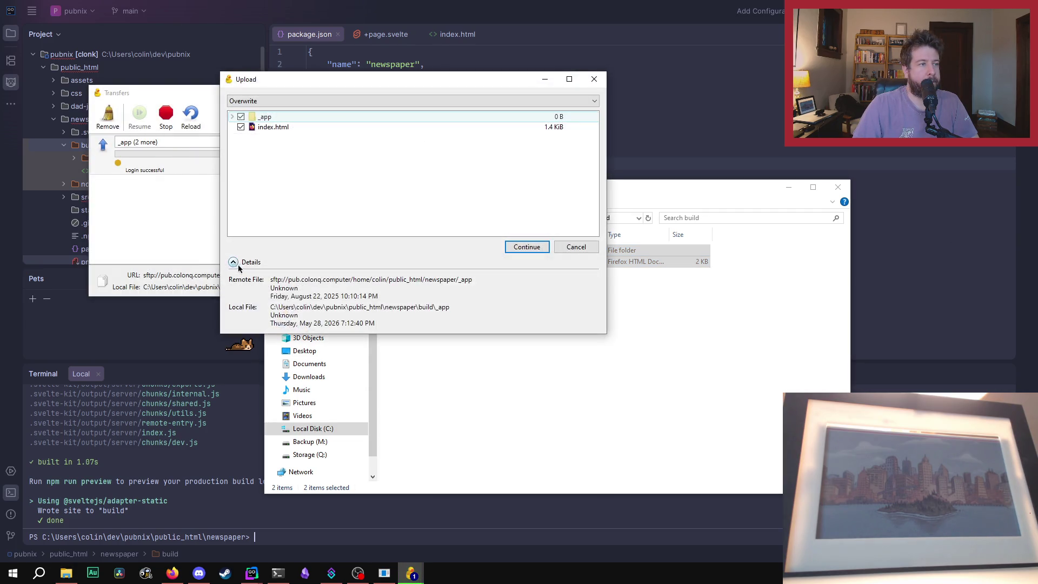
Step: Overwrite _app and index.html on the server, then remove the completed upload from Transfers
{"action": "left_click", "coordinate": [522, 247]}
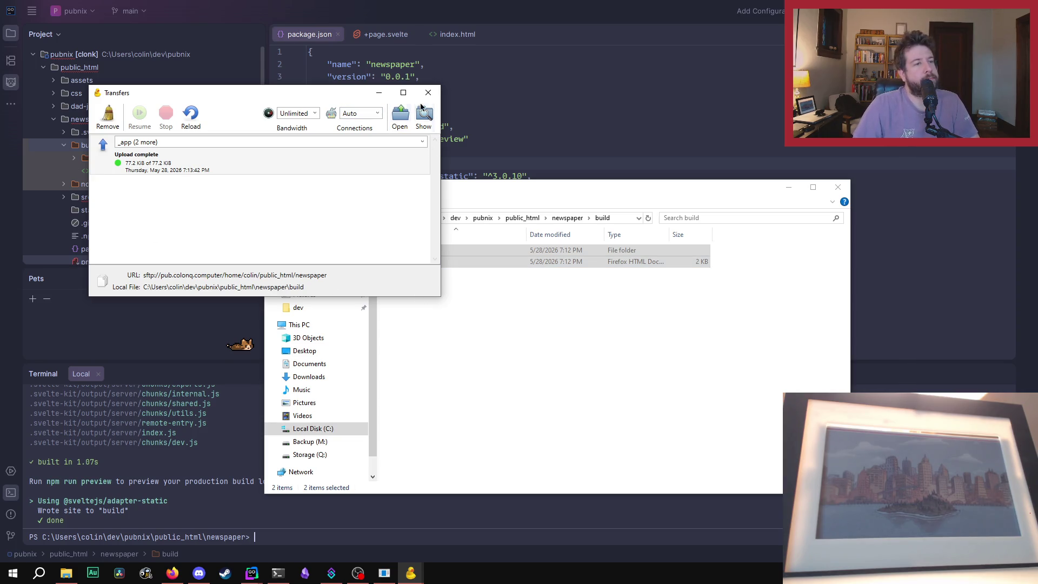
{"action": "left_click", "coordinate": [108, 115]}
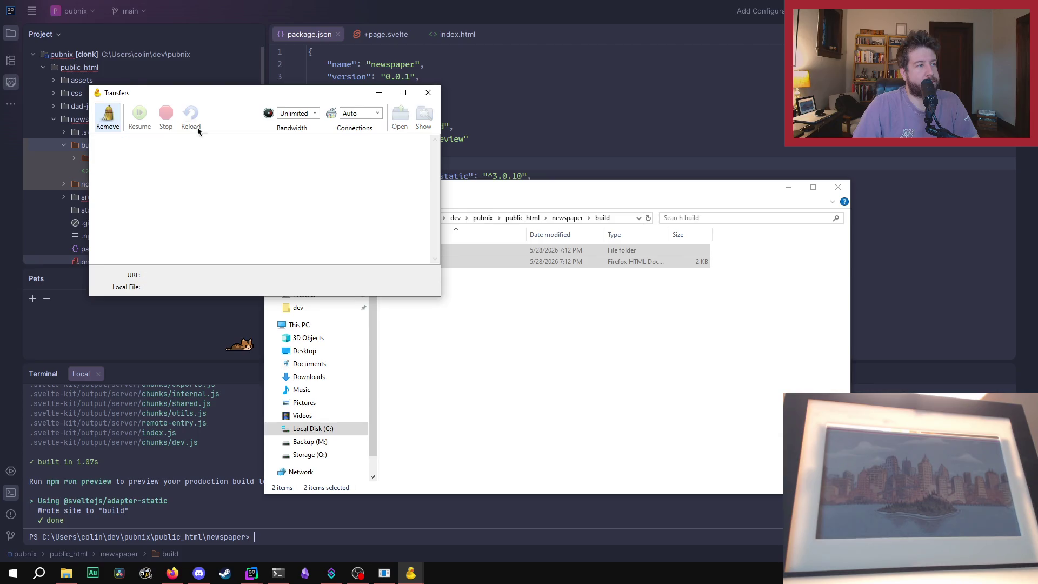
Step: Close Transfers, browse build's _app > immutable folders, go back up, and close File Explorer
{"action": "left_click", "coordinate": [428, 93]}
{"action": "double_click", "coordinate": [425, 251]}
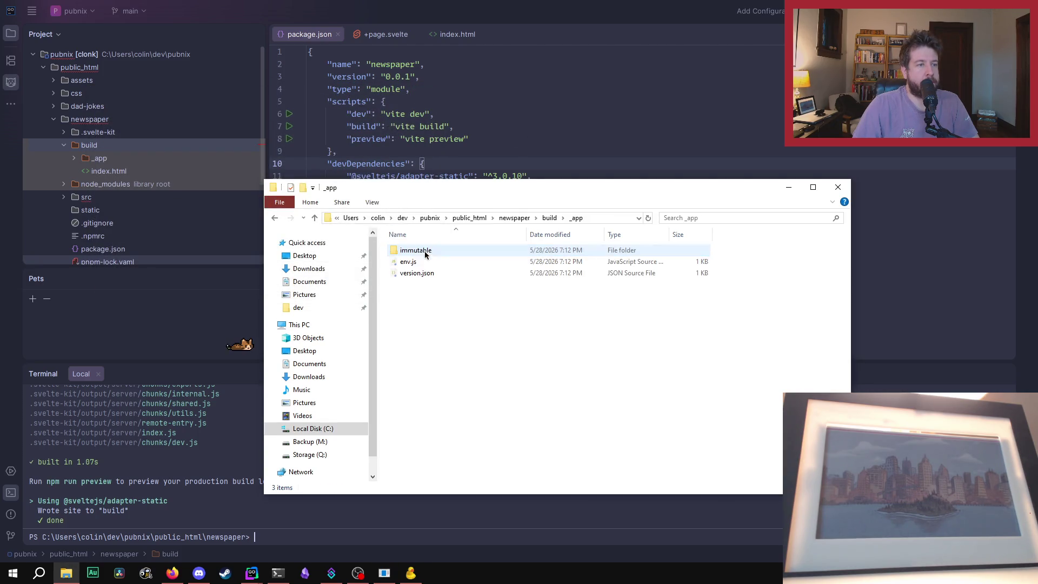
{"action": "double_click", "coordinate": [423, 252]}
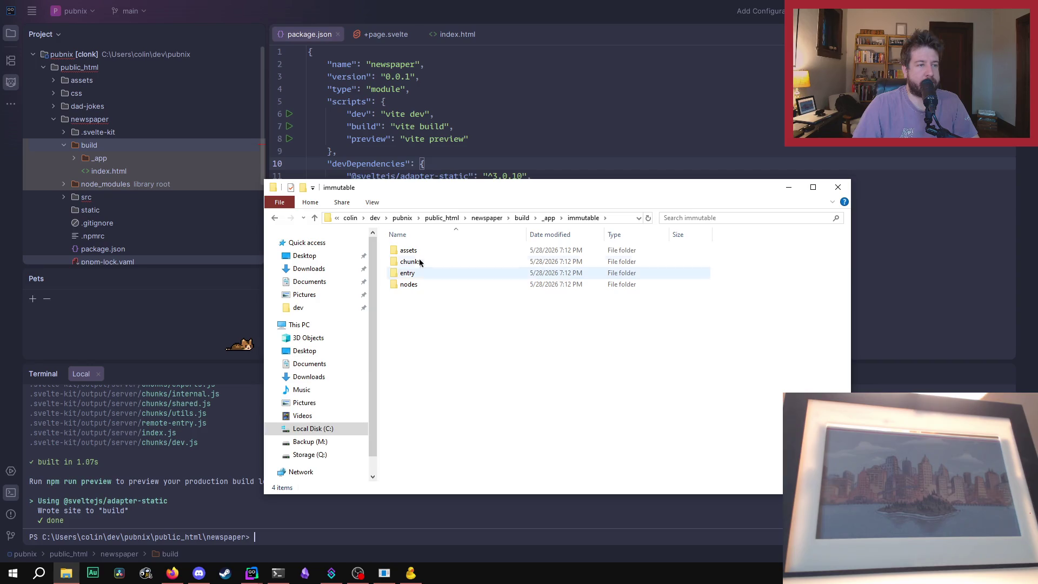
{"action": "double_click", "coordinate": [409, 284]}
{"action": "key", "text": "alt+Up"}
{"action": "key", "text": "alt+Up"}
{"action": "key", "text": "alt+Up"}
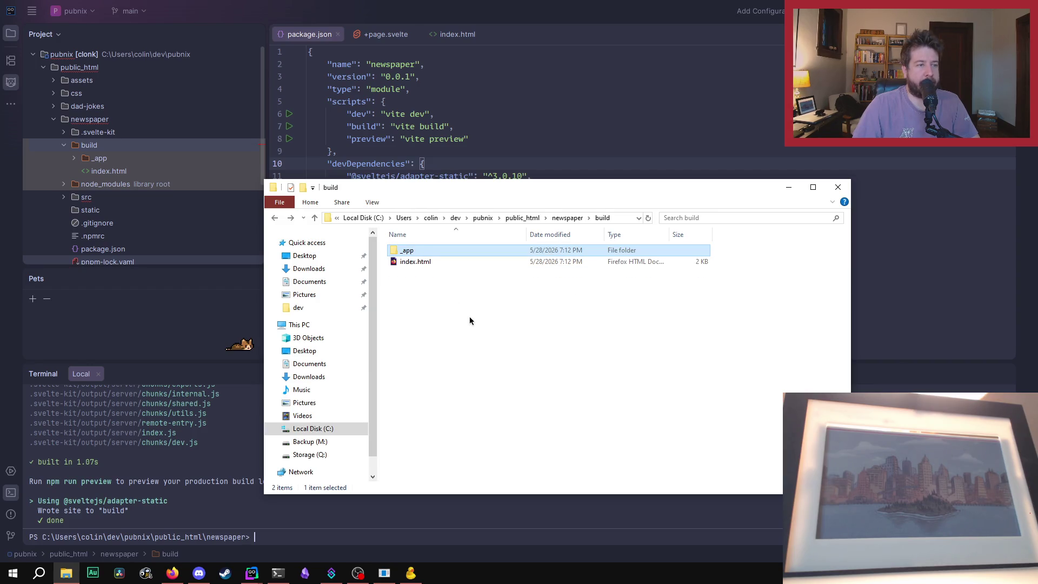
{"action": "left_click", "coordinate": [833, 190]}
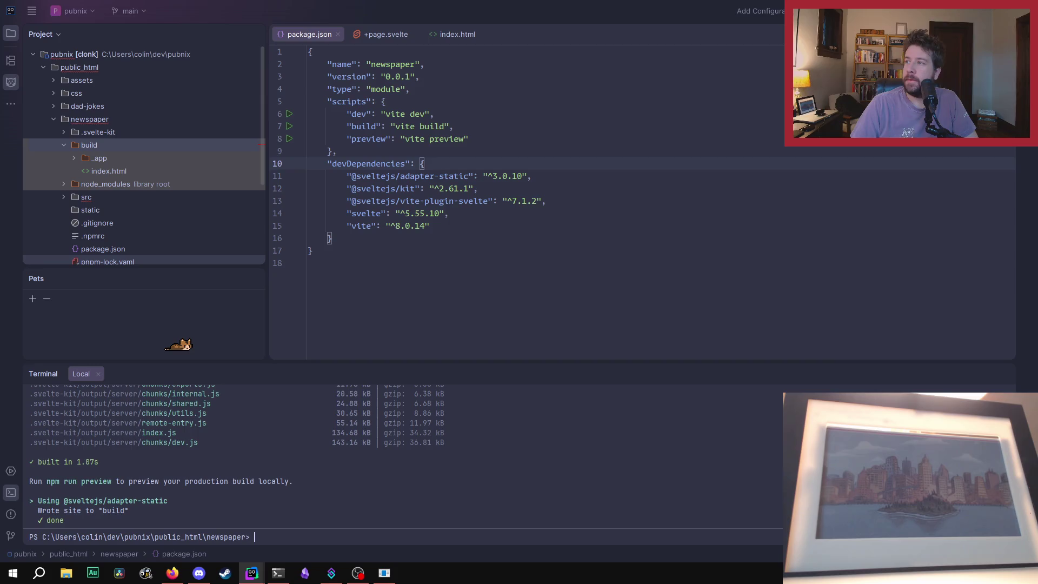
Step: Glance at Firefox, then return to GoLand's newspaper package.json and terminal
{"action": "key", "text": "alt+Tab"}
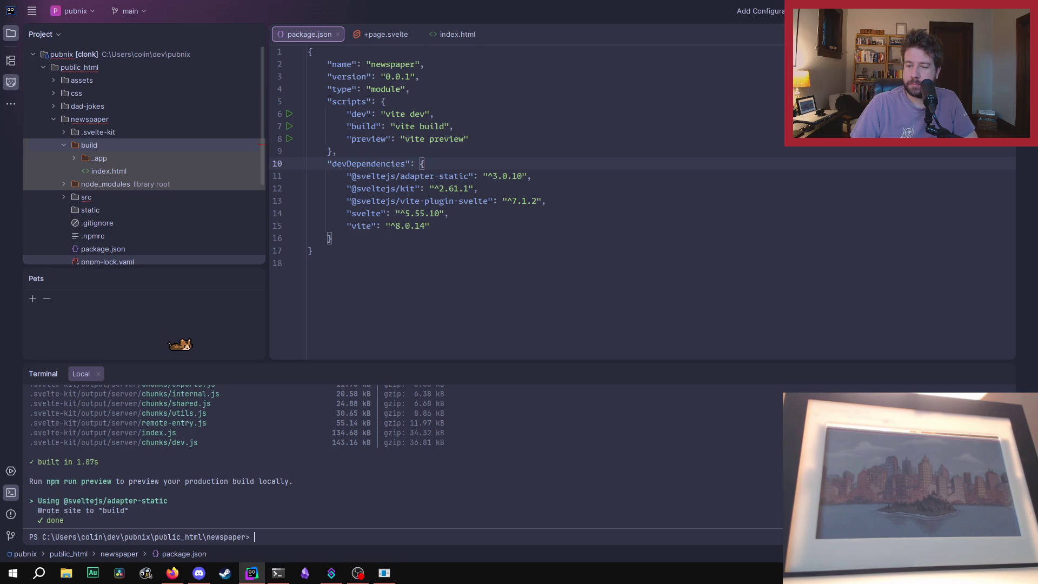
{"action": "key", "text": "alt+Tab"}
{"action": "key", "text": "alt+Tab"}
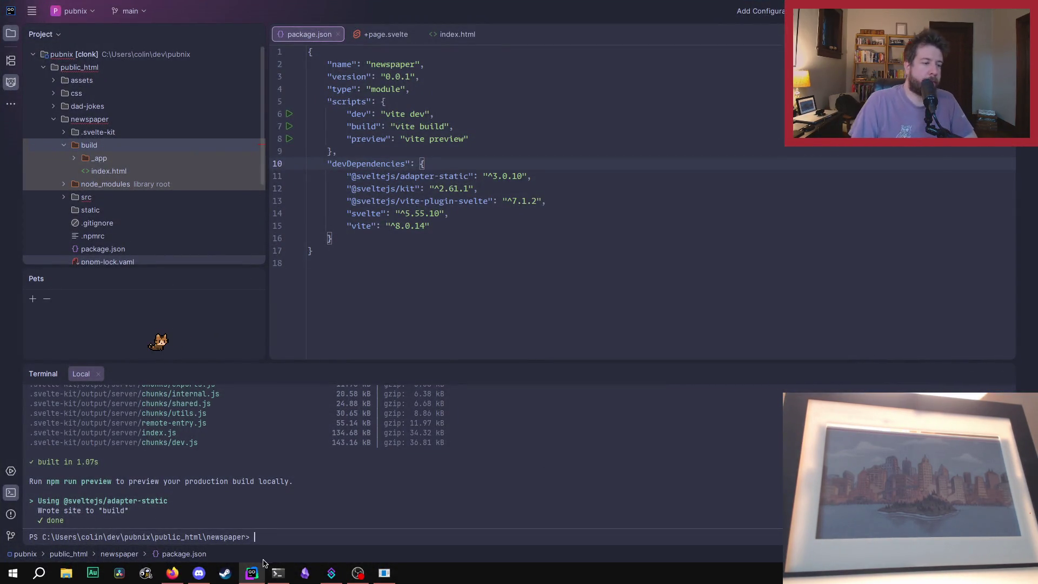
Step: Open the recent ClonkJam-2K26 project in a new GoLand window
{"action": "right_click", "coordinate": [251, 572]}
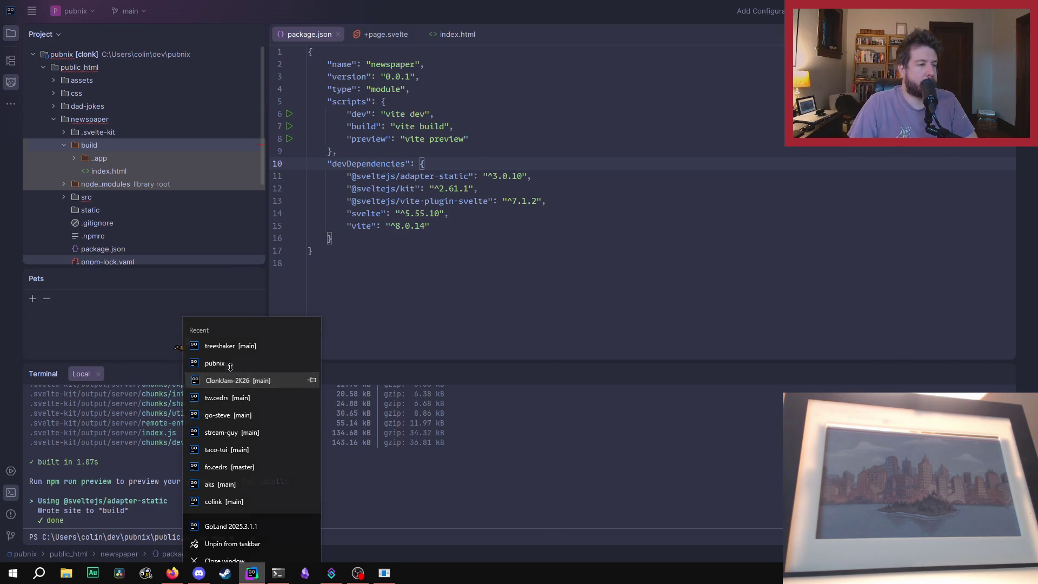
{"action": "left_click", "coordinate": [230, 364]}
{"action": "left_click", "coordinate": [515, 328]}
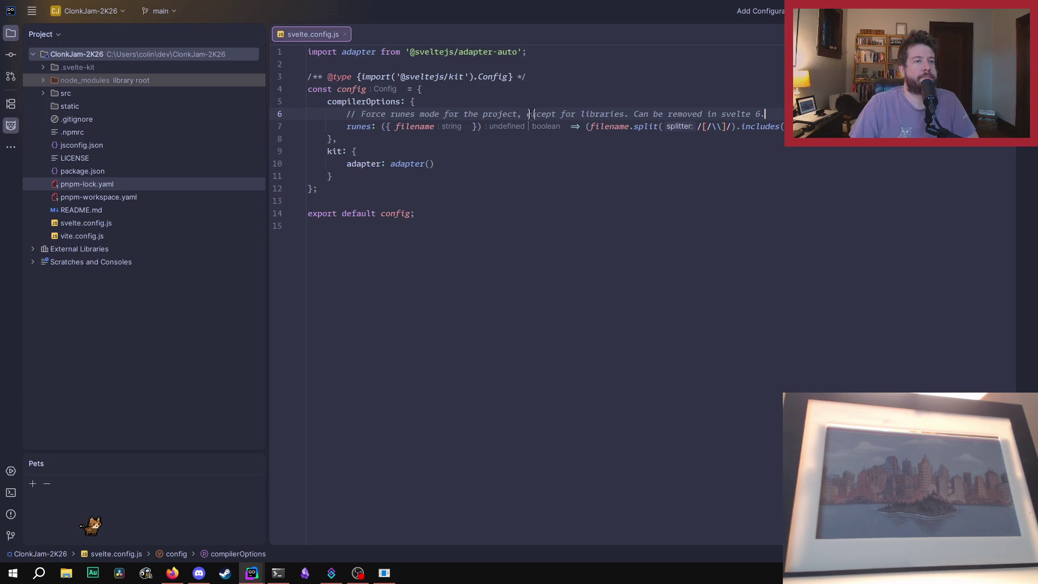
Step: In the pubnix window, open vite.config.js and svelte.config.js and inspect the adapter-auto import
{"action": "left_click", "coordinate": [248, 576]}
{"action": "right_click", "coordinate": [248, 575]}
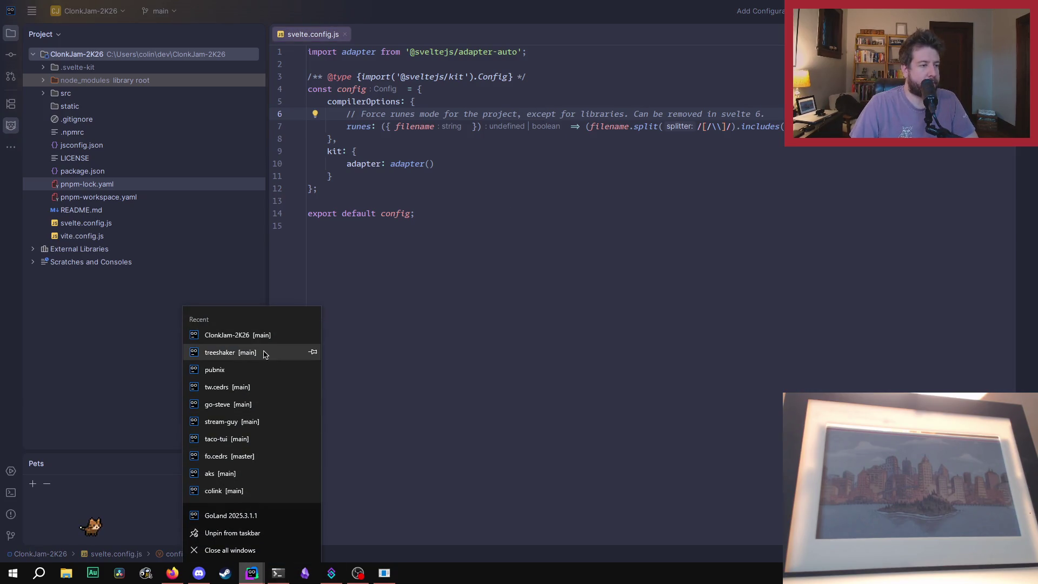
{"action": "left_click", "coordinate": [258, 374]}
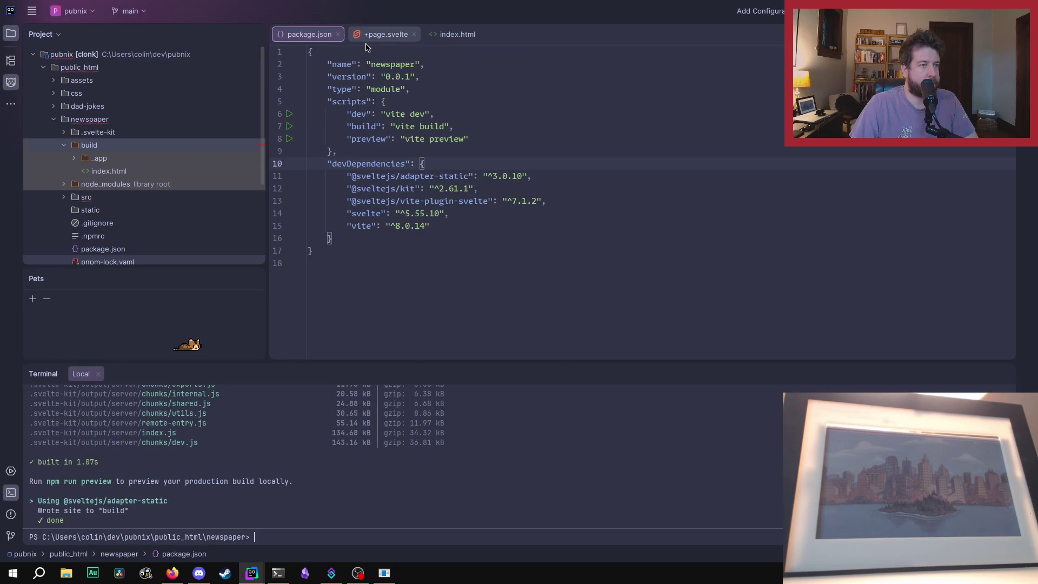
{"action": "scroll", "coordinate": [116, 173], "scroll_direction": "down", "scroll_amount": 3}
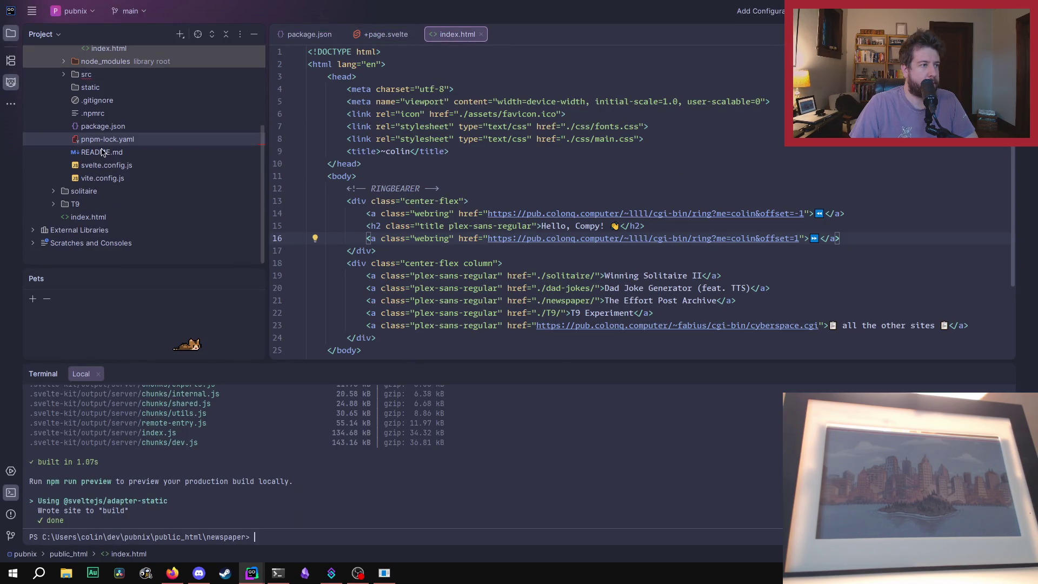
{"action": "scroll", "coordinate": [114, 173], "scroll_direction": "up", "scroll_amount": 2}
{"action": "double_click", "coordinate": [109, 236]}
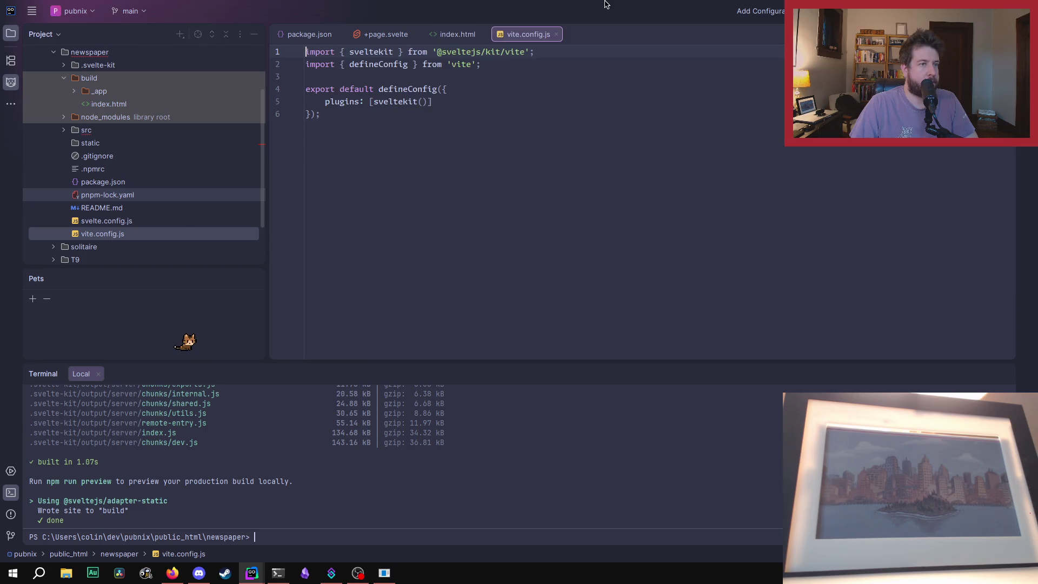
{"action": "double_click", "coordinate": [104, 221]}
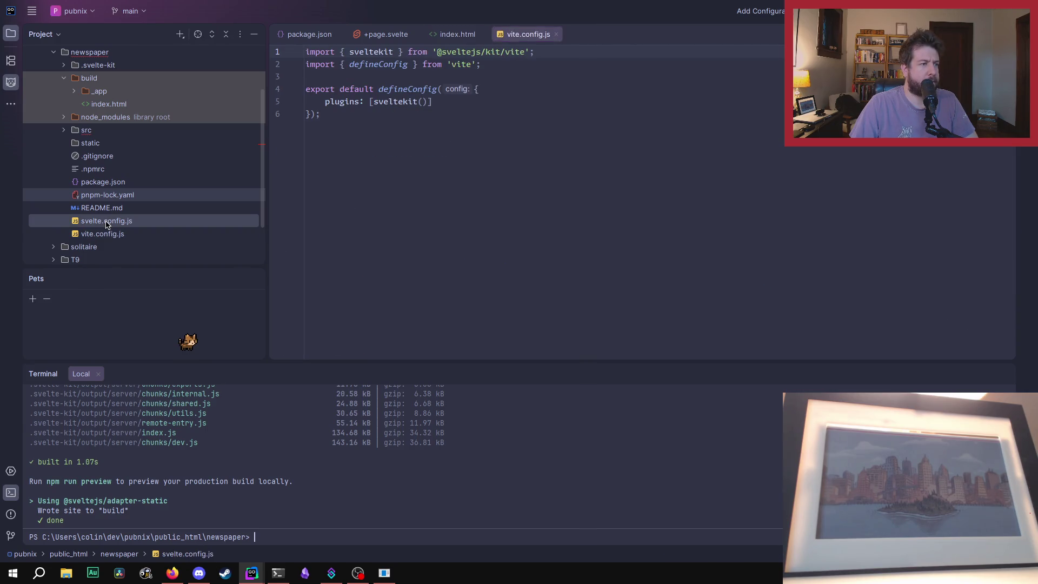
{"action": "left_click", "coordinate": [493, 51]}
{"action": "left_click", "coordinate": [517, 52]}
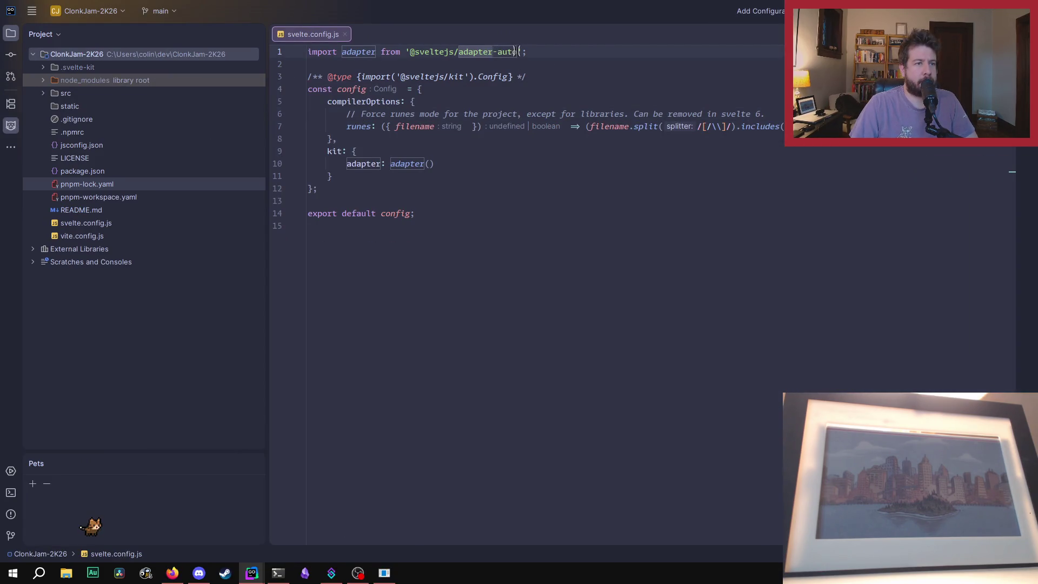
Step: Open ClonkJam-2K26's pnpm-workspace.yaml, a project terminal, and its package.json
{"action": "left_click", "coordinate": [89, 198]}
{"action": "left_click", "coordinate": [92, 185]}
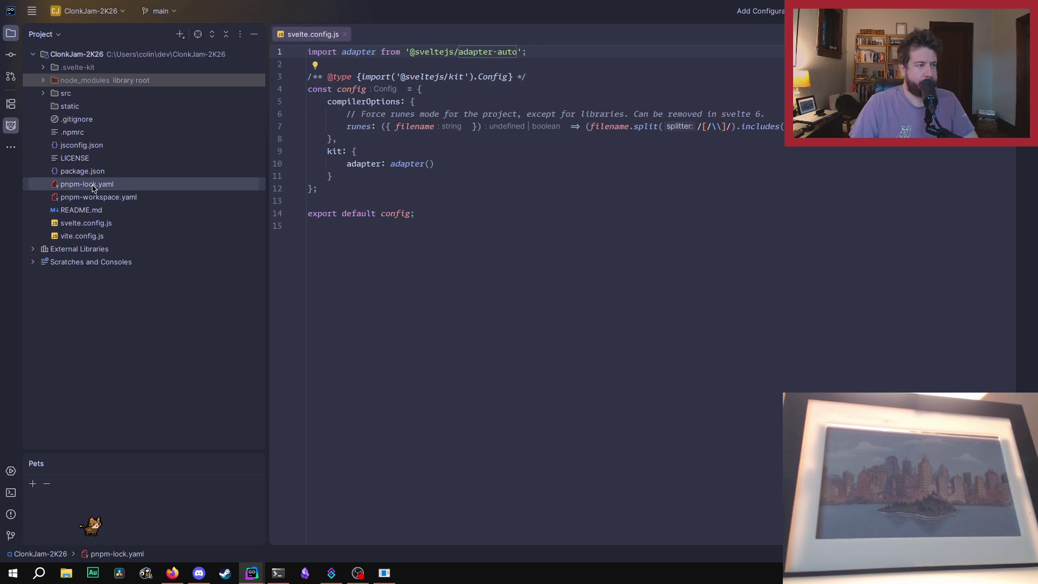
{"action": "double_click", "coordinate": [100, 198]}
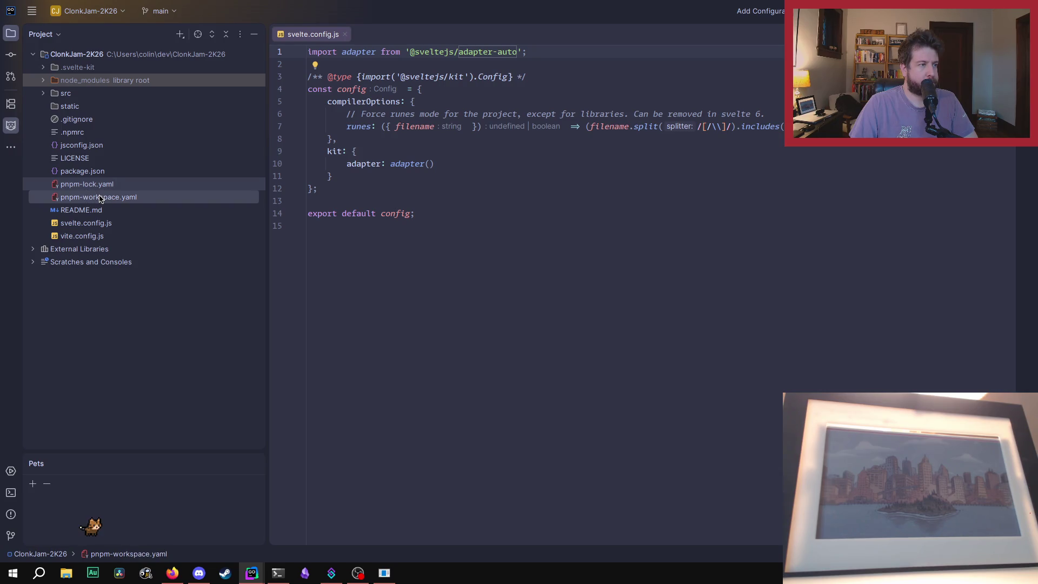
{"action": "right_click", "coordinate": [100, 197]}
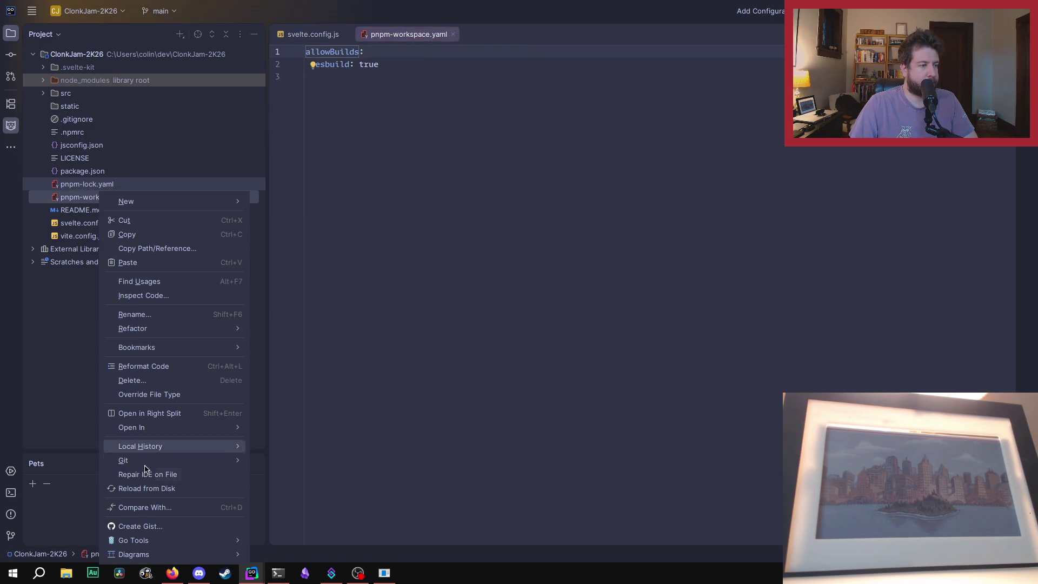
{"action": "left_click", "coordinate": [10, 492]}
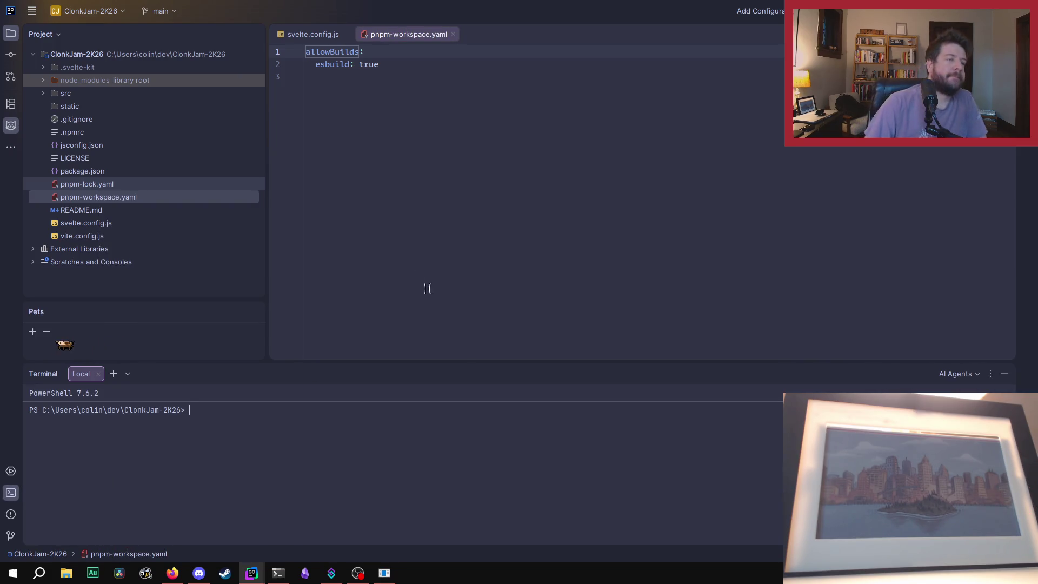
{"action": "double_click", "coordinate": [84, 172]}
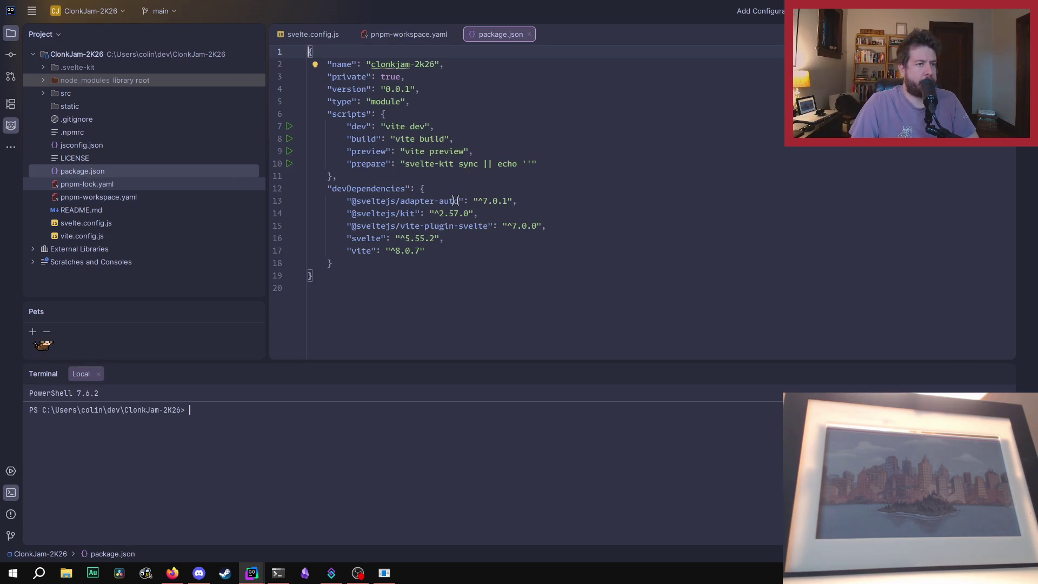
Step: Replace adapter-auto with adapter-static ^3.0.10 and set kit to ^2.61.1
{"action": "mouse_move", "coordinate": [454, 200]}
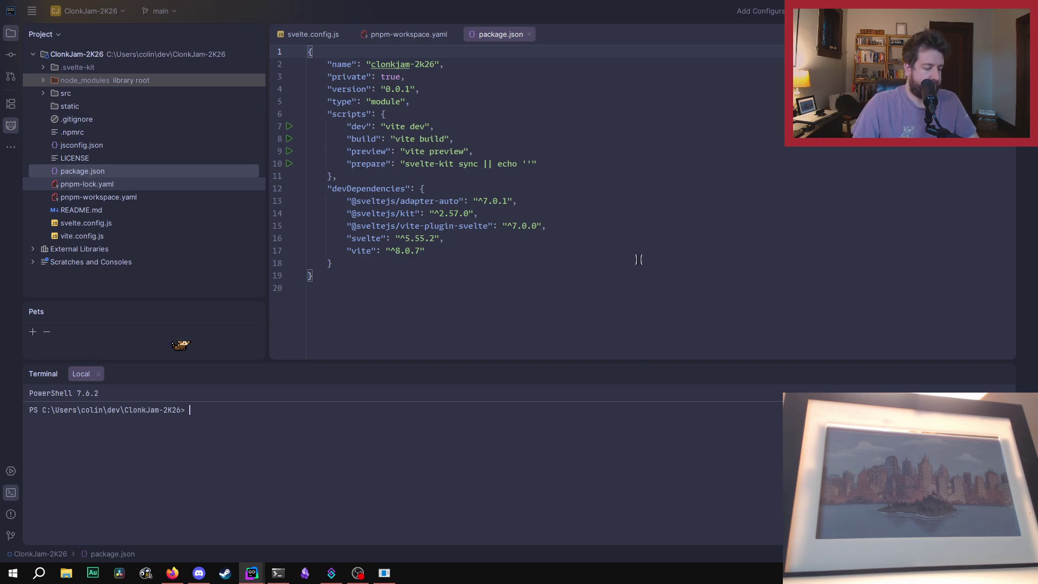
{"action": "left_click_drag", "start_coordinate": [531, 201], "coordinate": [349, 206]}
{"action": "type", "text": "\"@sveltejs/adapter-static\": \"^3.0.10\","}
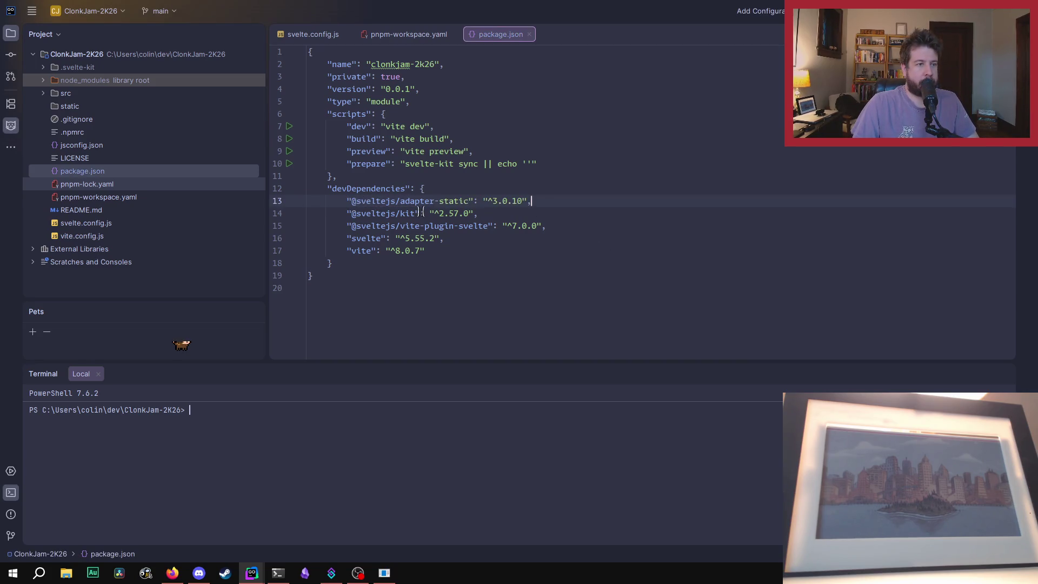
{"action": "left_click_drag", "start_coordinate": [475, 214], "coordinate": [443, 214]}
{"action": "type", "text": "2.6"}
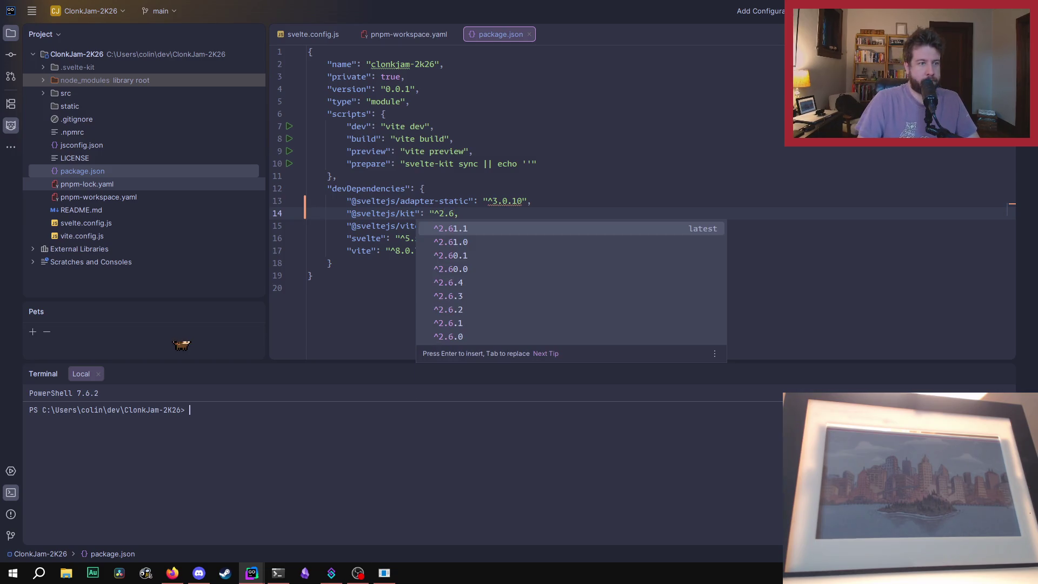
{"action": "key", "text": "Tab"}
{"action": "type", "text": ","}
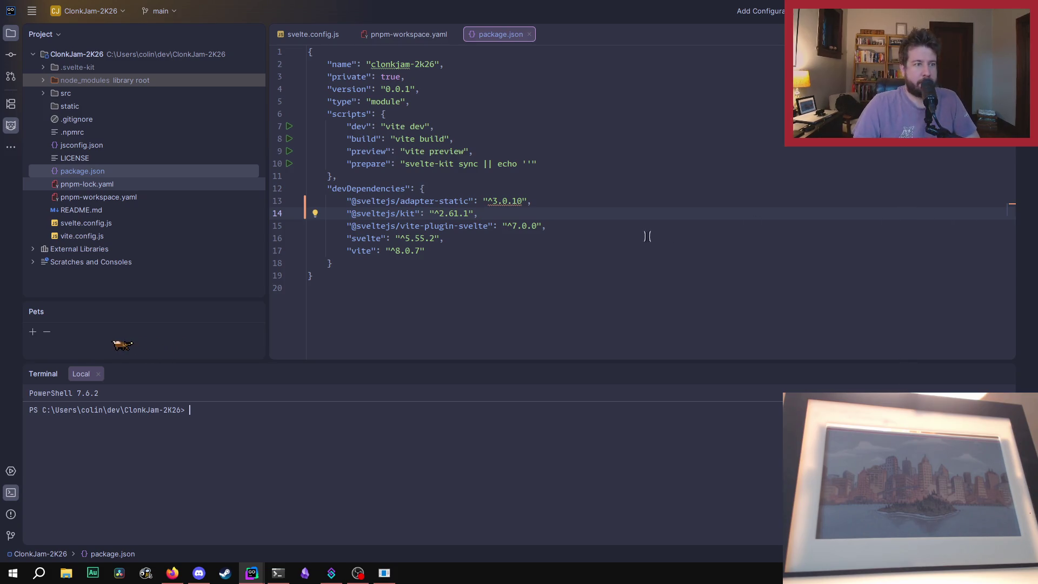
Step: Update vite-plugin-svelte to ^7.1.2, svelte to ^5.55.10 and vite to ^8.0.14; select both pnpm files
{"action": "mouse_move", "coordinate": [517, 227]}
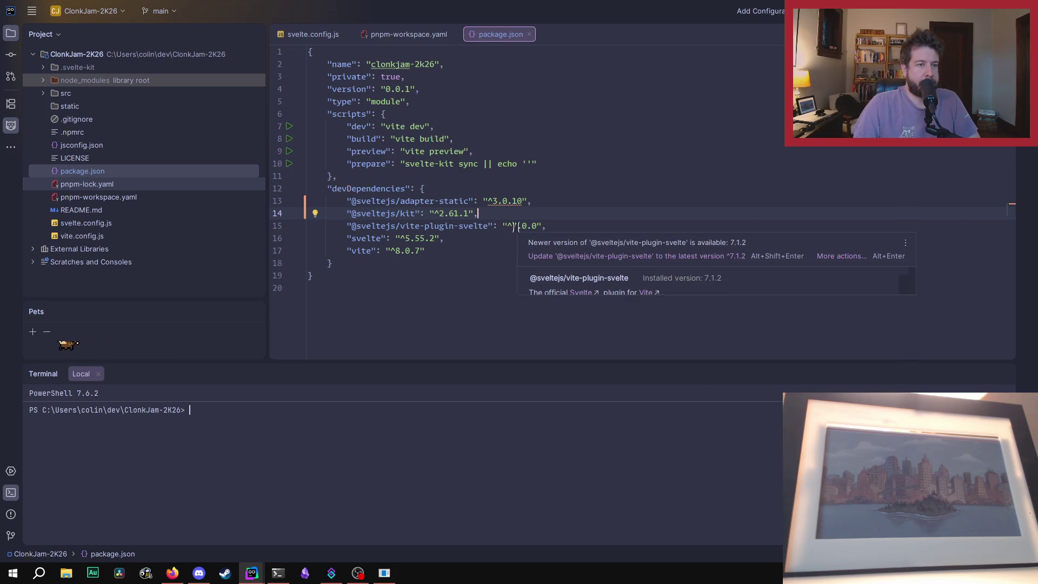
{"action": "left_click", "coordinate": [574, 256]}
{"action": "mouse_move", "coordinate": [429, 238]}
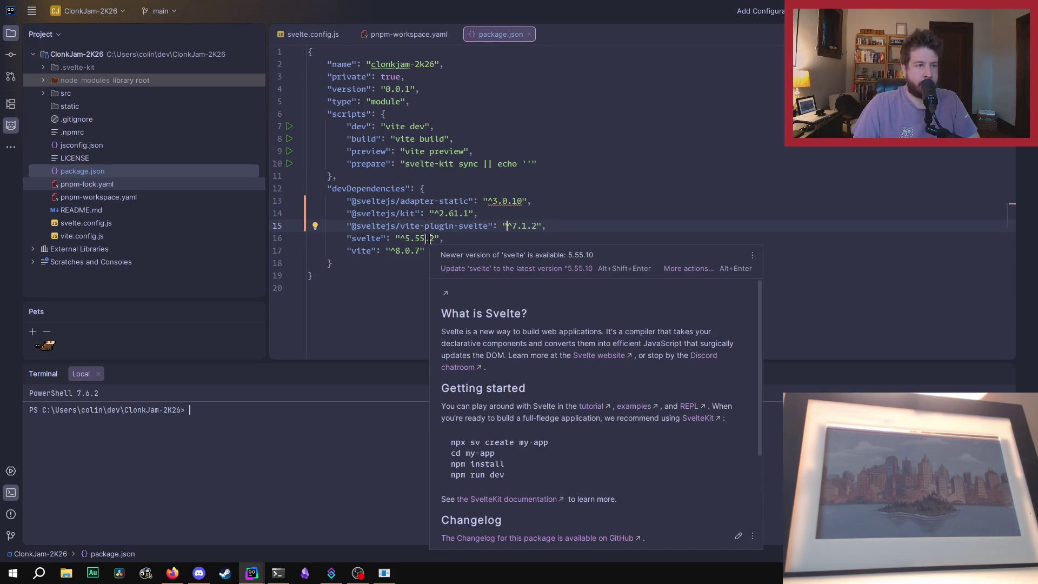
{"action": "left_click", "coordinate": [473, 269]}
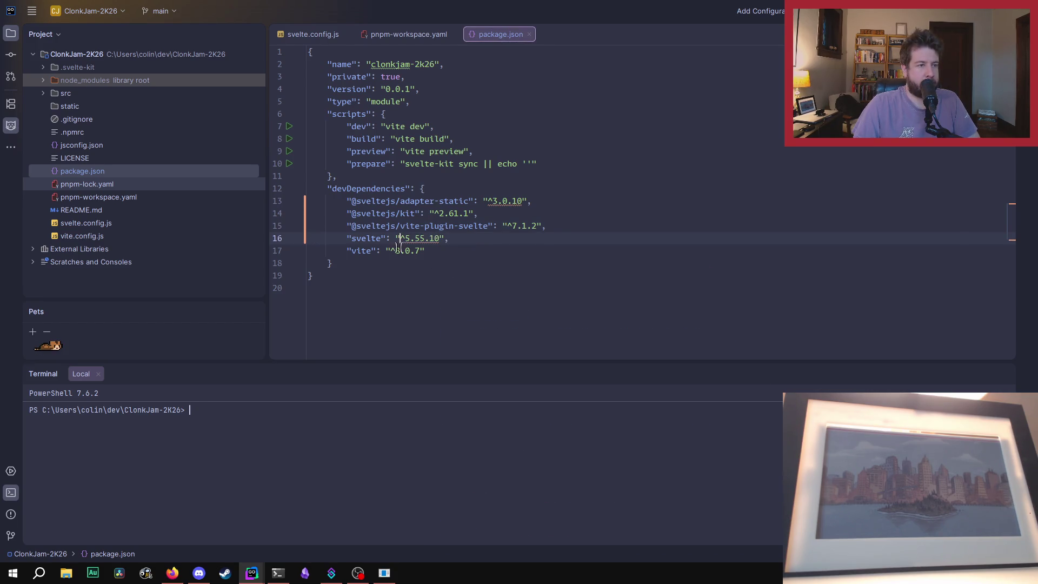
{"action": "mouse_move", "coordinate": [400, 252]}
{"action": "left_click", "coordinate": [514, 281]}
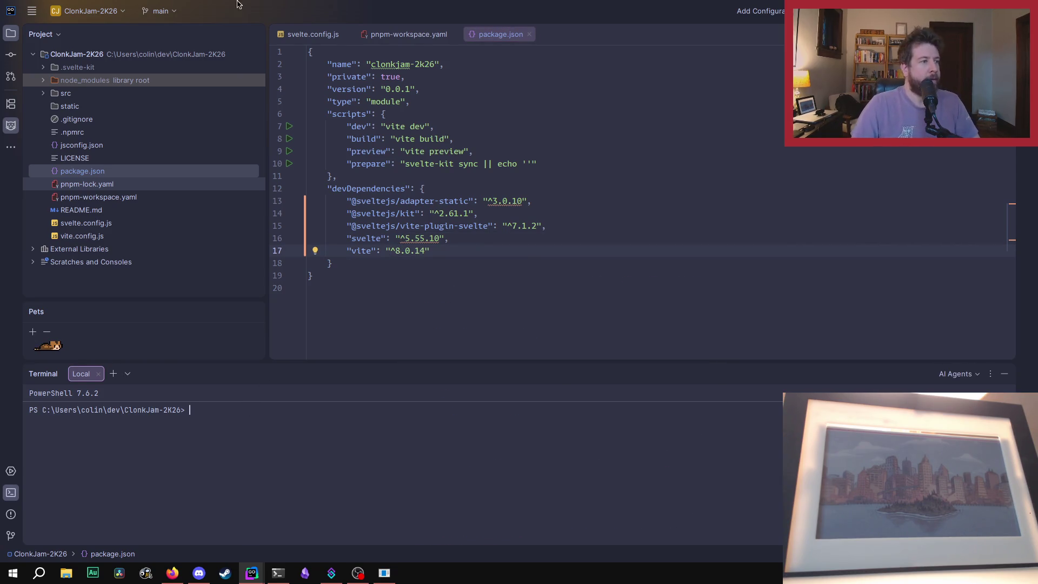
{"action": "left_click", "coordinate": [93, 186]}
{"action": "left_click", "coordinate": [96, 197], "text": "ctrl"}
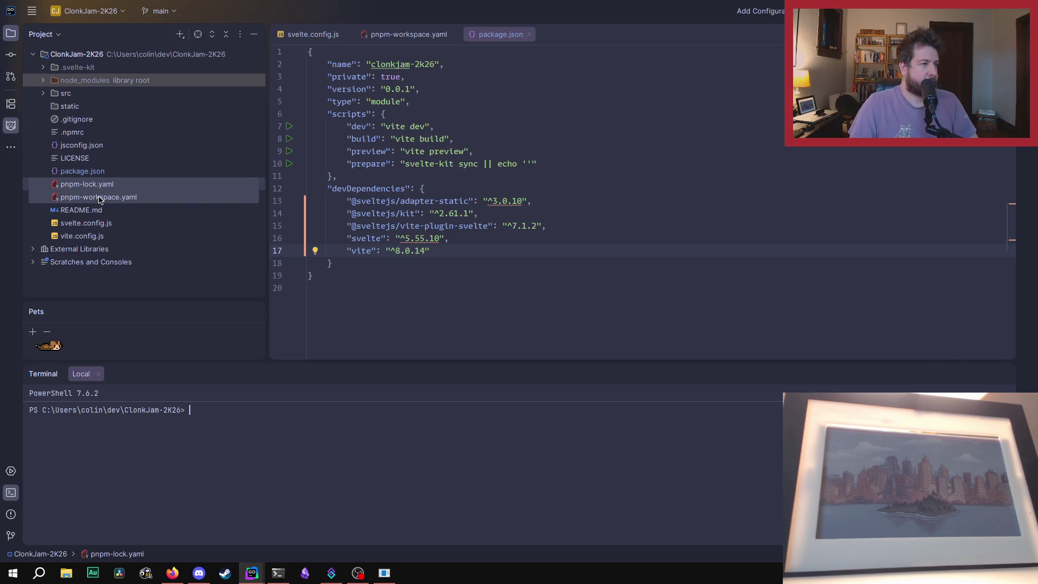
Step: Delete pnpm-lock.yaml and pnpm-workspace.yaml from the project
{"action": "right_click", "coordinate": [98, 196]}
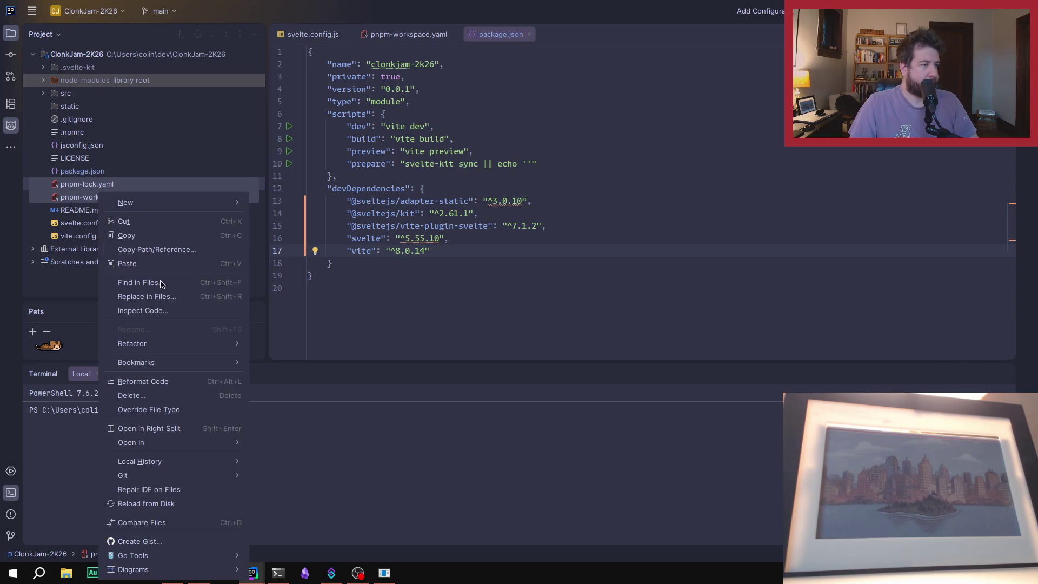
{"action": "left_click", "coordinate": [152, 395]}
{"action": "left_click", "coordinate": [512, 315]}
Step: Check the pnpm version and run pnpm install in the terminal
{"action": "left_click", "coordinate": [262, 415]}
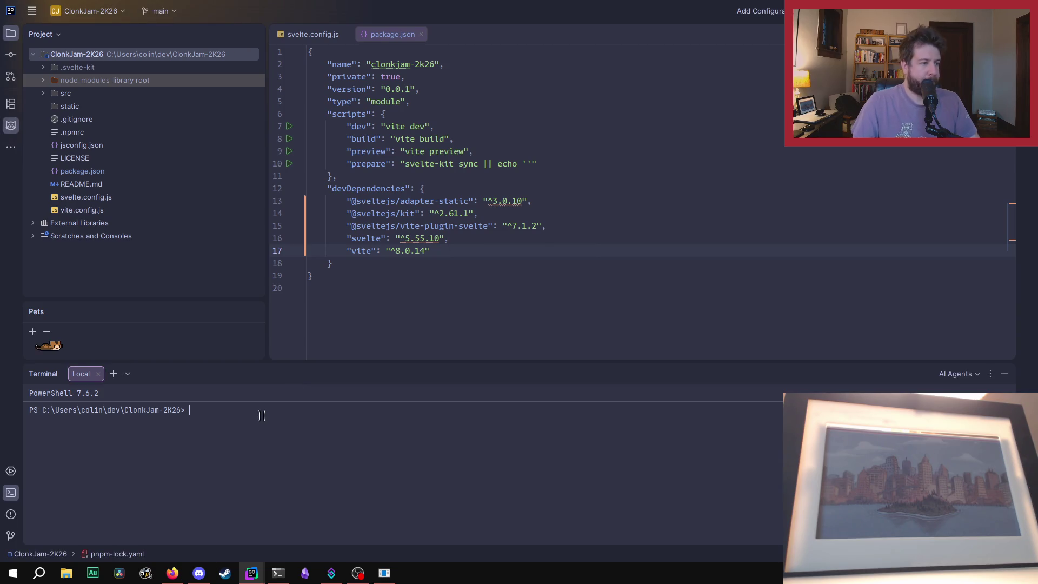
{"action": "type", "text": "pnpm"}
{"action": "type", "text": "-version"}
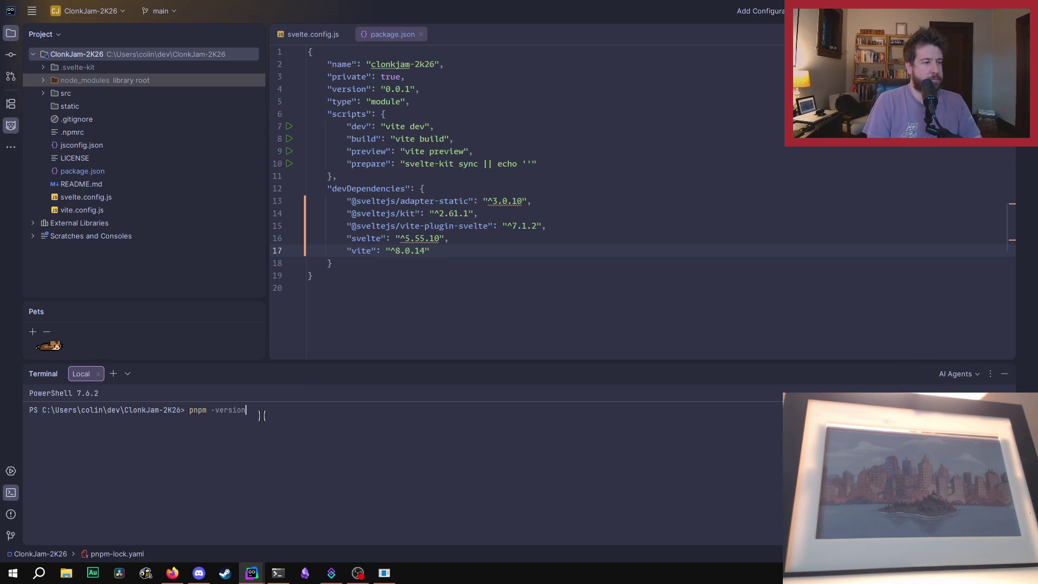
{"action": "key", "text": "Return"}
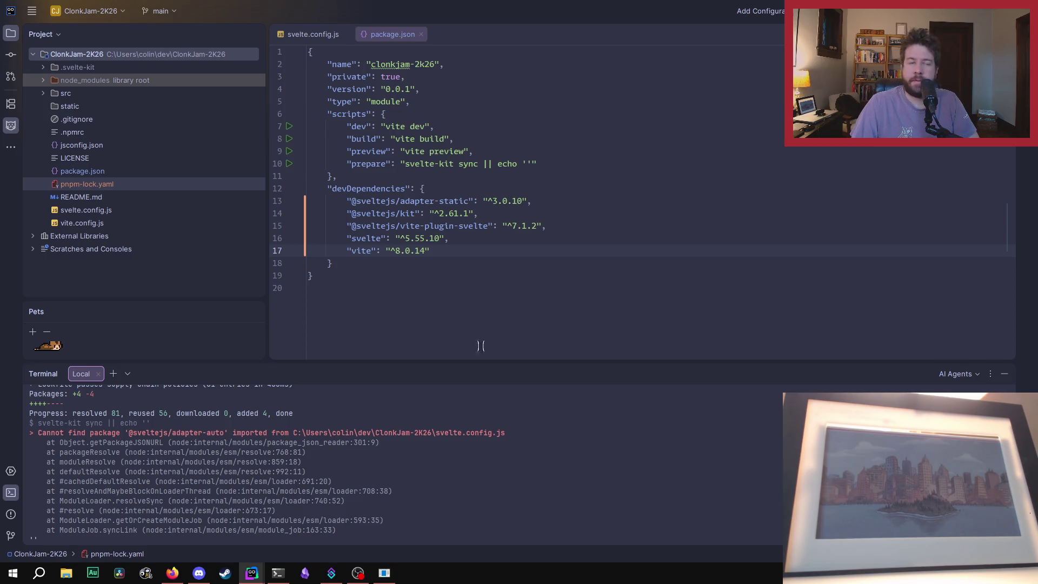
{"action": "scroll", "coordinate": [540, 440], "scroll_direction": "down", "scroll_amount": 2}
{"action": "scroll", "coordinate": [540, 440], "scroll_direction": "down", "scroll_amount": 2}
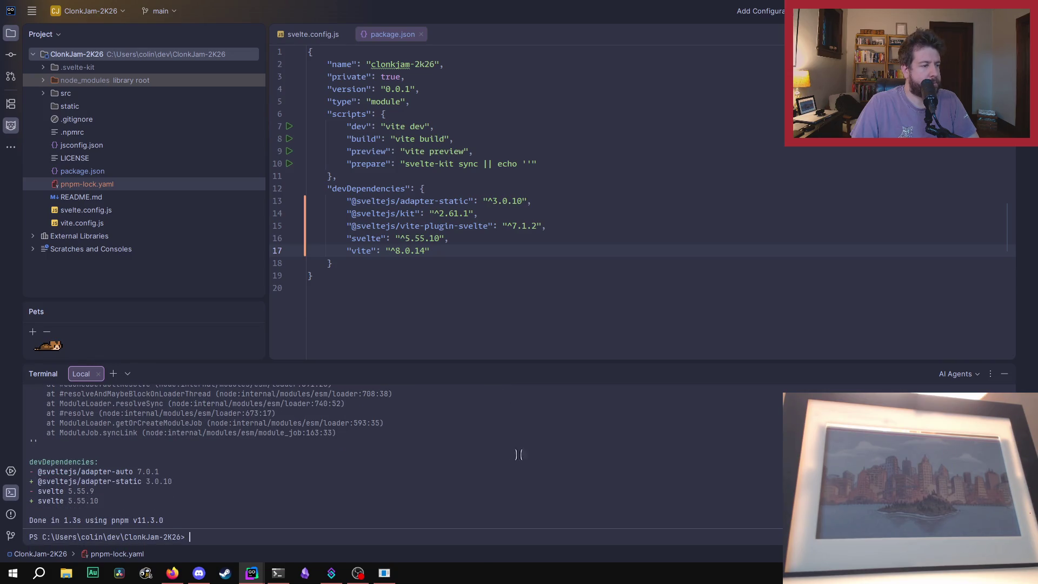
{"action": "type", "text": "pnpm install"}
{"action": "key", "text": "Return"}
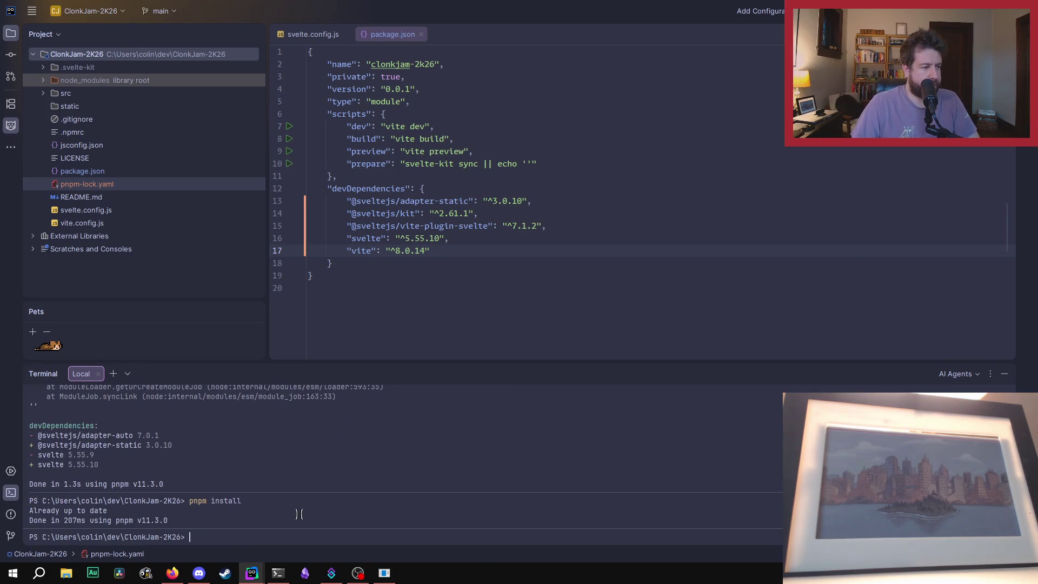
Step: Clear the terminal output with clear and return to the package.json editor
{"action": "type", "text": "clear"}
{"action": "key", "text": "Return"}
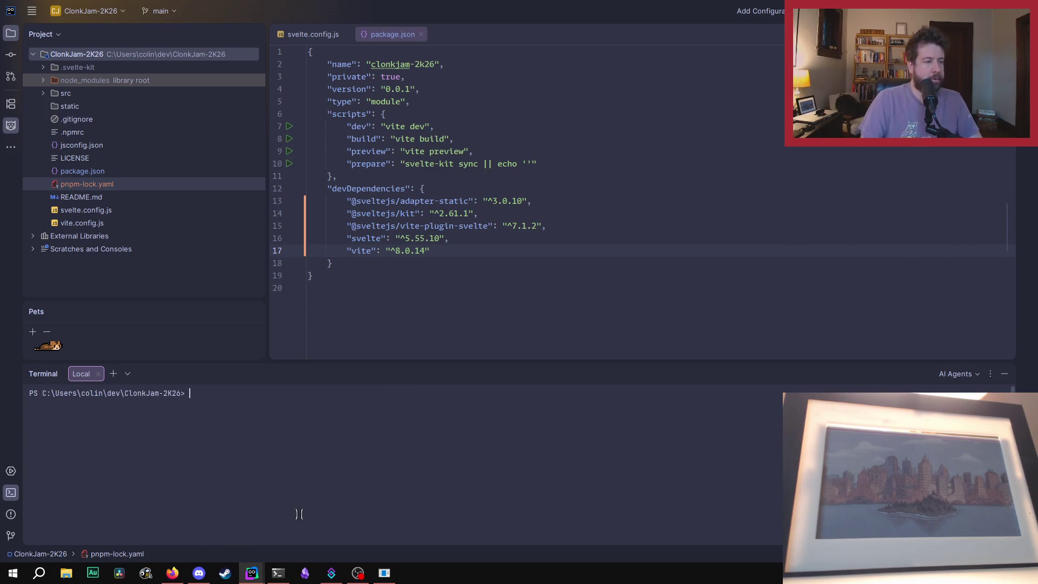
{"action": "key", "text": "Escape"}
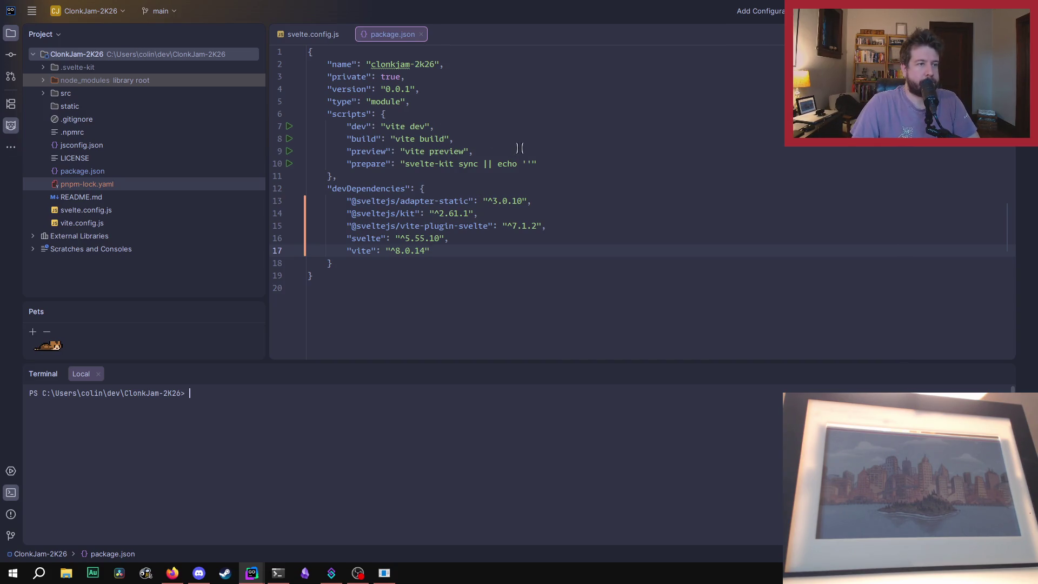
Step: Delete the prepare (svelte-kit sync) script and the comma after vite preview
{"action": "left_click_drag", "start_coordinate": [564, 163], "coordinate": [288, 167]}
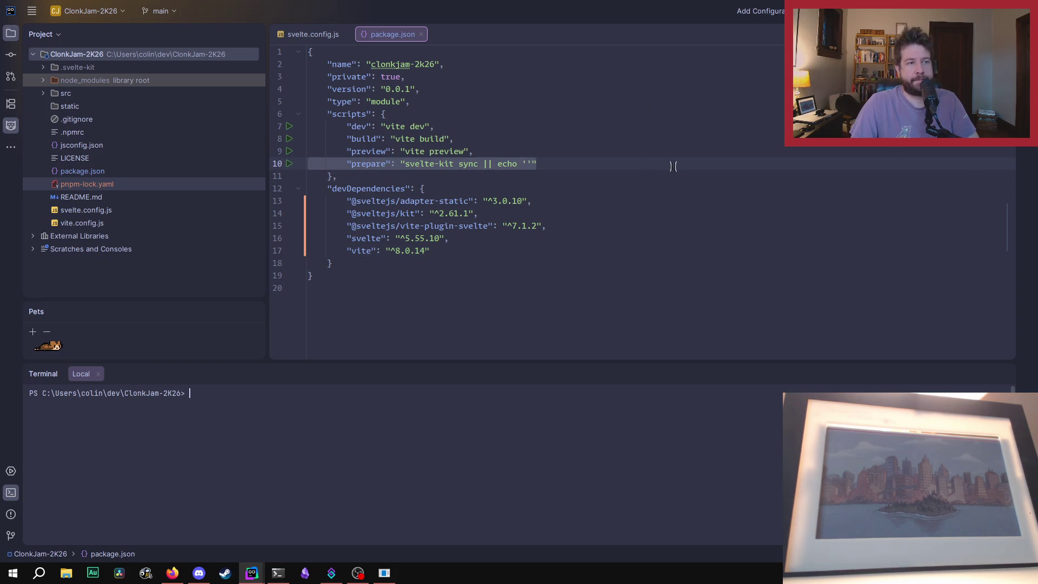
{"action": "left_click", "coordinate": [589, 163]}
{"action": "left_click_drag", "start_coordinate": [589, 164], "coordinate": [225, 157]}
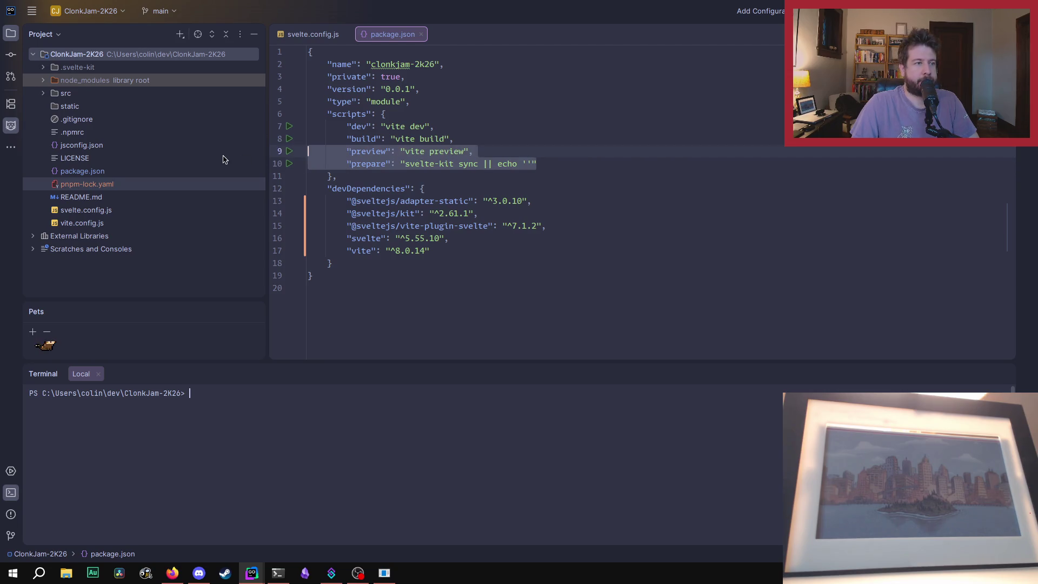
{"action": "left_click", "coordinate": [551, 163]}
{"action": "mouse_move", "coordinate": [550, 164]}
{"action": "left_mouse_down"}
{"action": "mouse_move", "coordinate": [319, 165]}
{"action": "mouse_move", "coordinate": [341, 162]}
{"action": "left_mouse_up"}
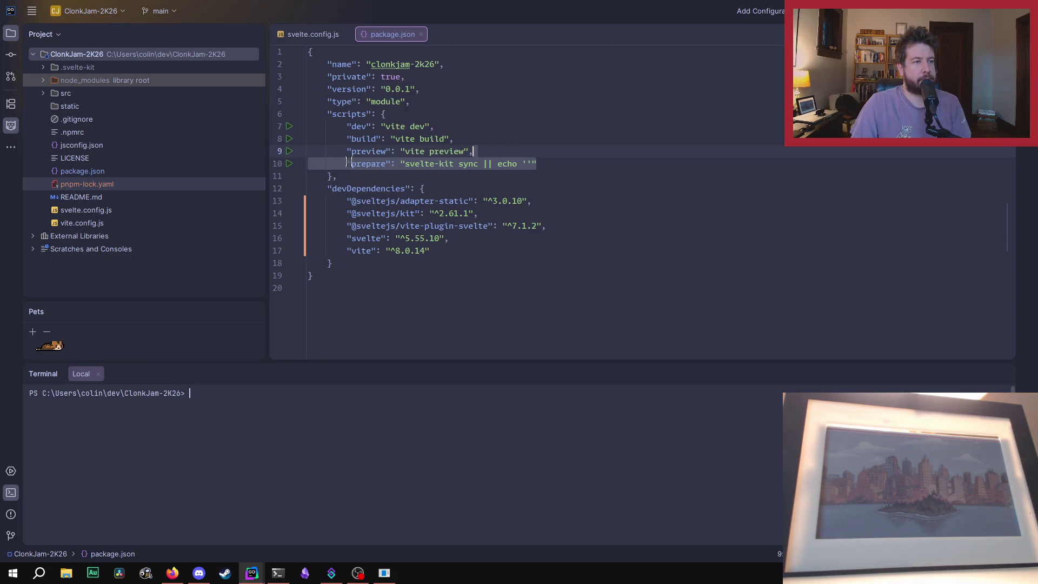
{"action": "left_click", "coordinate": [346, 163]}
{"action": "key", "text": "shift+End"}
{"action": "key", "text": "Delete"}
{"action": "key", "text": "BackSpace"}
{"action": "key", "text": "BackSpace"}
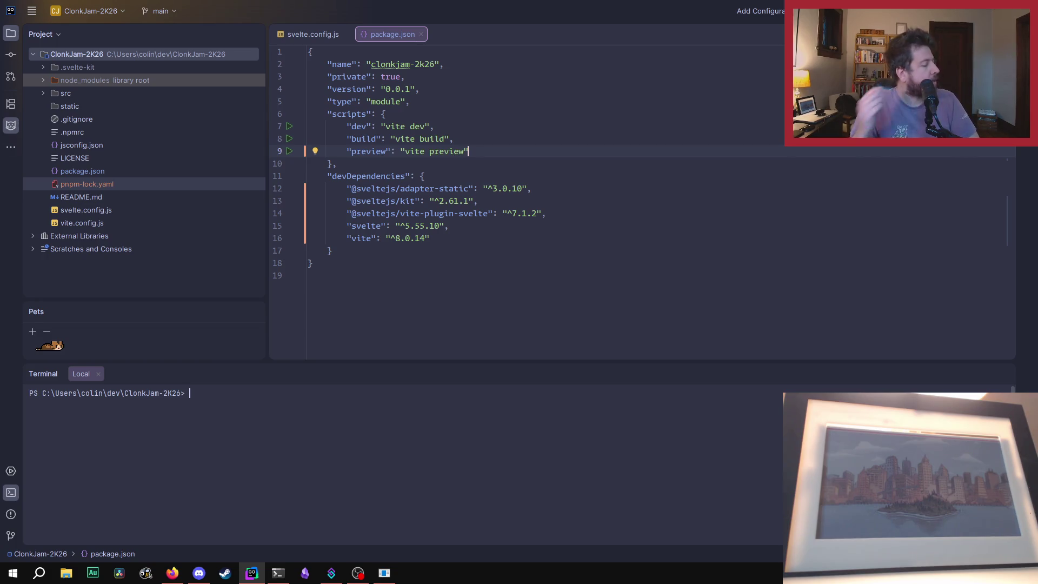
{"action": "key", "text": "super"}
Step: Launch Aseprite via Windows search and open WWB.aseprite from the recent files list
{"action": "type", "text": "ase"}
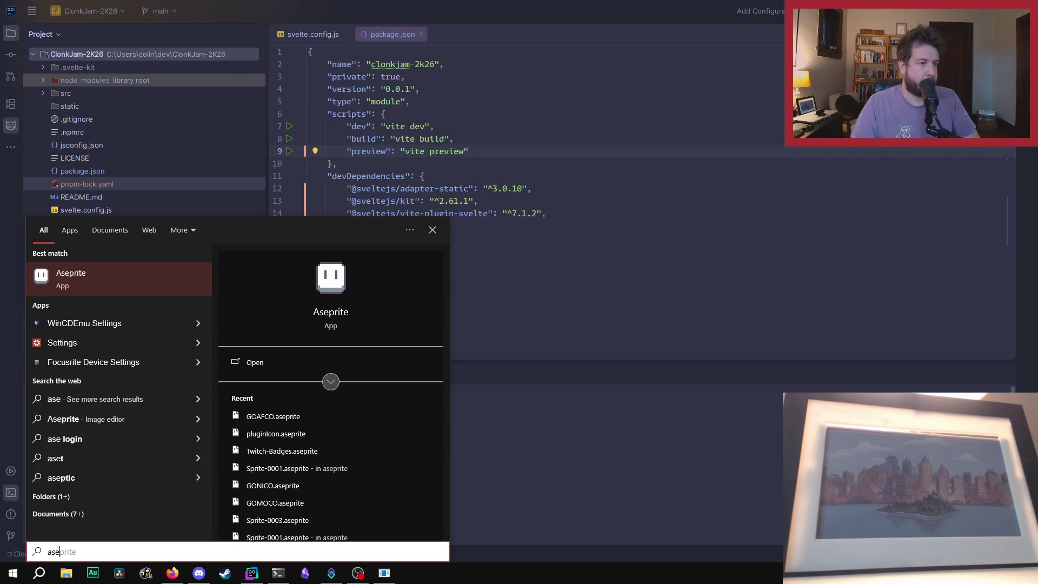
{"action": "key", "text": "Return"}
{"action": "left_click", "coordinate": [123, 117]}
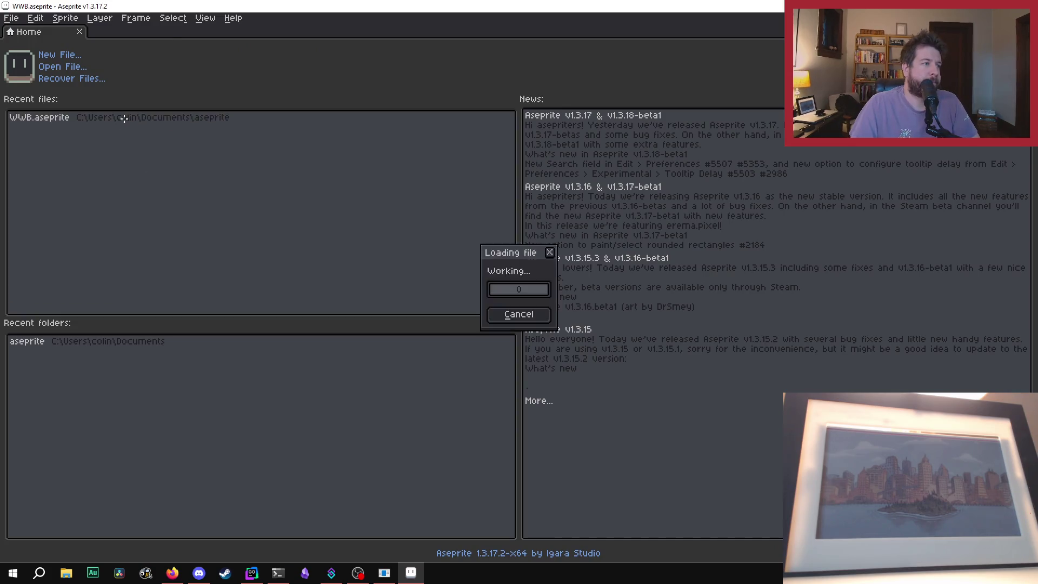
{"action": "scroll", "coordinate": [480, 306], "scroll_direction": "down", "scroll_amount": 1}
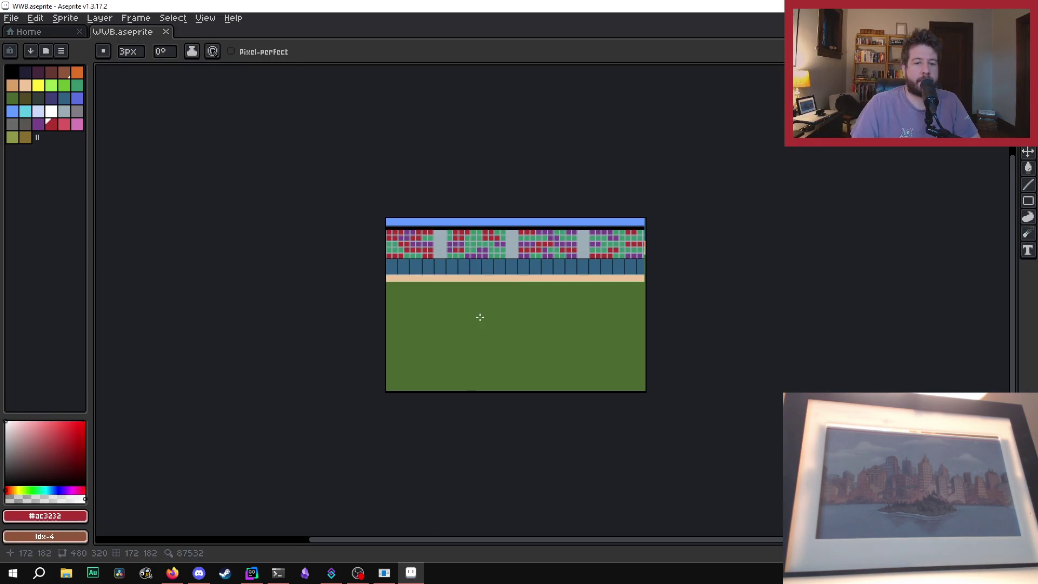
{"action": "scroll", "coordinate": [481, 307], "scroll_direction": "up", "scroll_amount": 1}
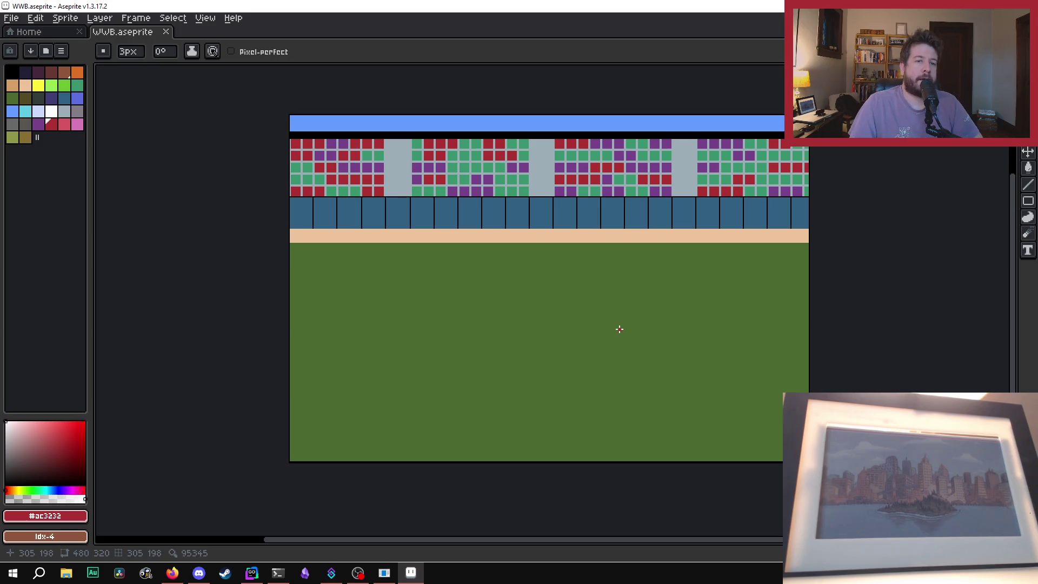
{"action": "scroll", "coordinate": [725, 191], "scroll_direction": "up", "scroll_amount": 1}
{"action": "scroll", "coordinate": [725, 192], "scroll_direction": "down", "scroll_amount": 1}
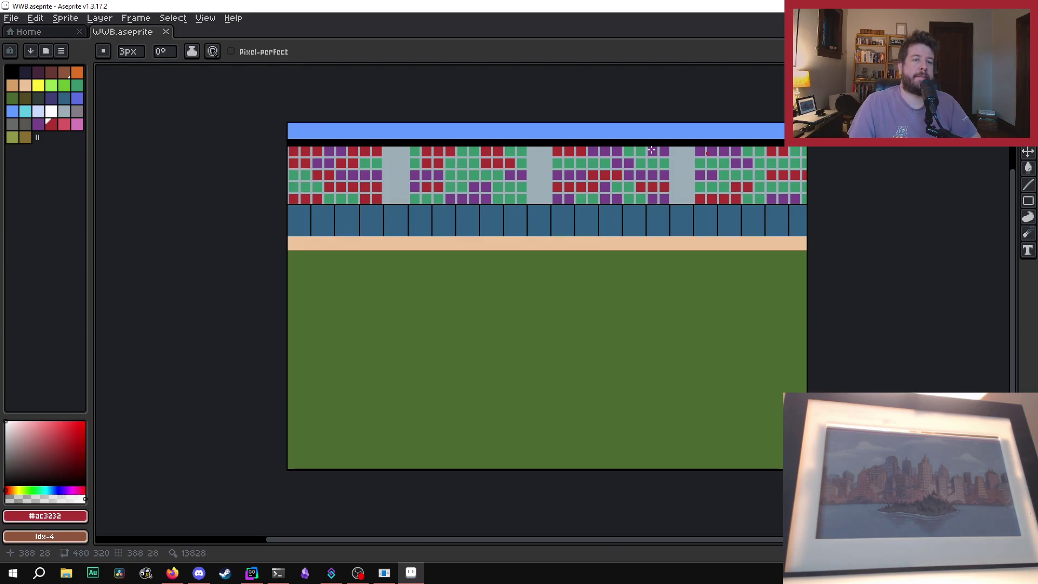
{"action": "scroll", "coordinate": [577, 160], "scroll_direction": "up", "scroll_amount": 1}
{"action": "scroll", "coordinate": [586, 168], "scroll_direction": "down", "scroll_amount": 1}
{"action": "scroll", "coordinate": [703, 182], "scroll_direction": "up", "scroll_amount": 1}
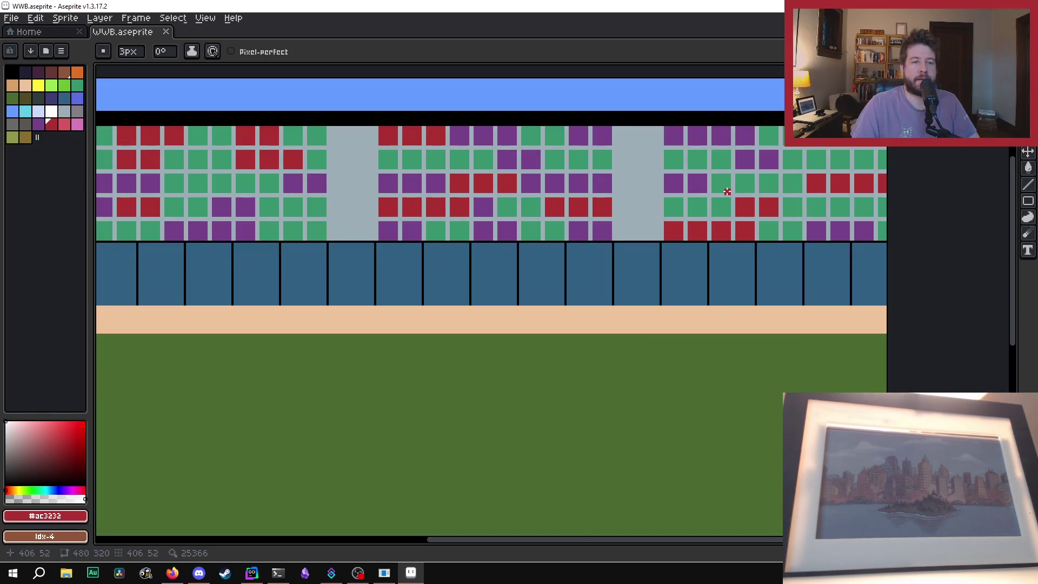
{"action": "scroll", "coordinate": [728, 191], "scroll_direction": "down", "scroll_amount": 1}
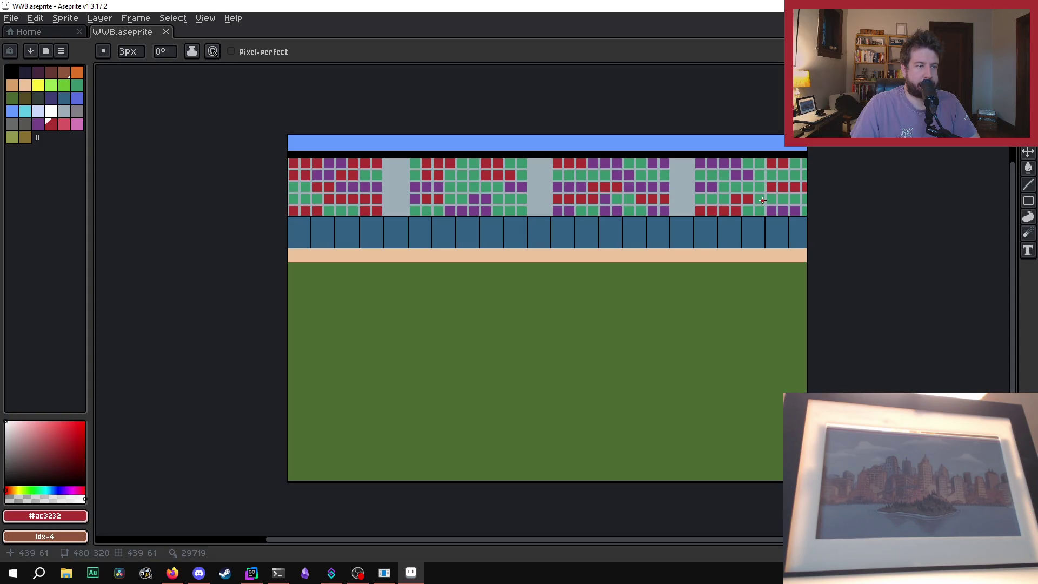
{"action": "scroll", "coordinate": [751, 194], "scroll_direction": "up", "scroll_amount": 1}
{"action": "scroll", "coordinate": [736, 187], "scroll_direction": "down", "scroll_amount": 1}
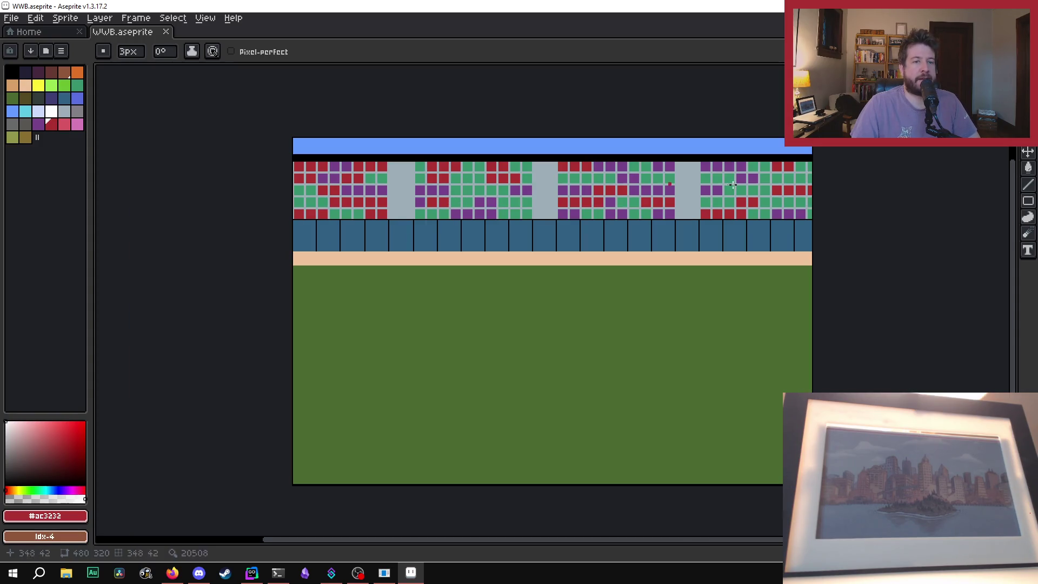
{"action": "scroll", "coordinate": [400, 195], "scroll_direction": "up", "scroll_amount": 2}
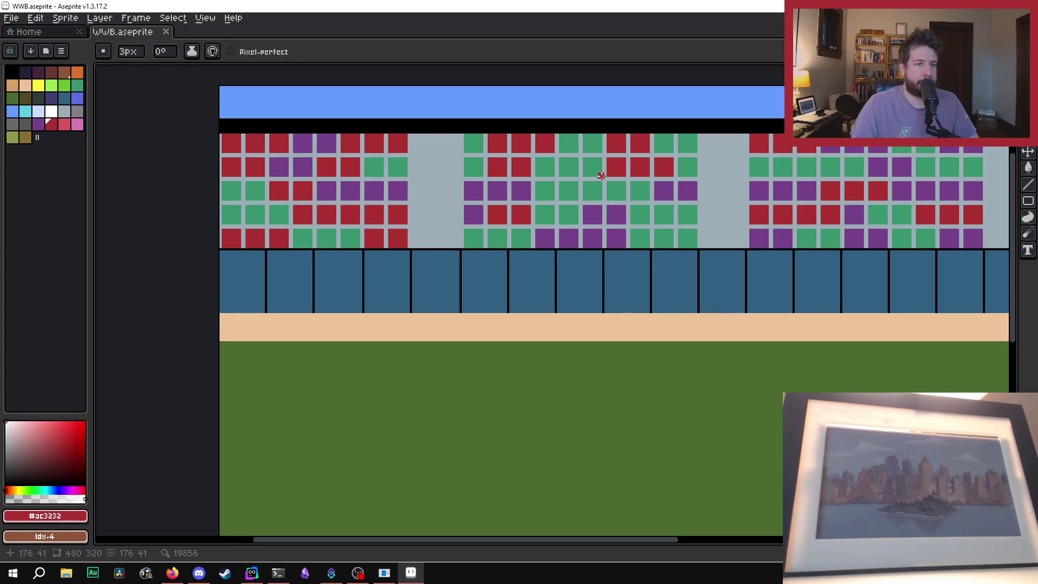
Step: Paint-bucket two green seats in the middle stands block red and save WWB.aseprite
{"action": "key", "text": "i"}
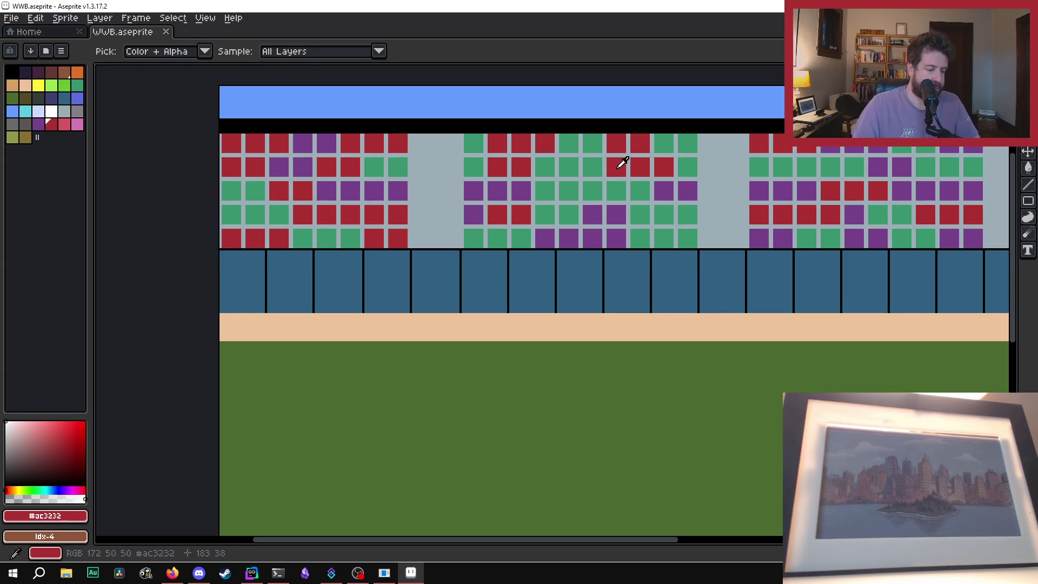
{"action": "key", "text": "g"}
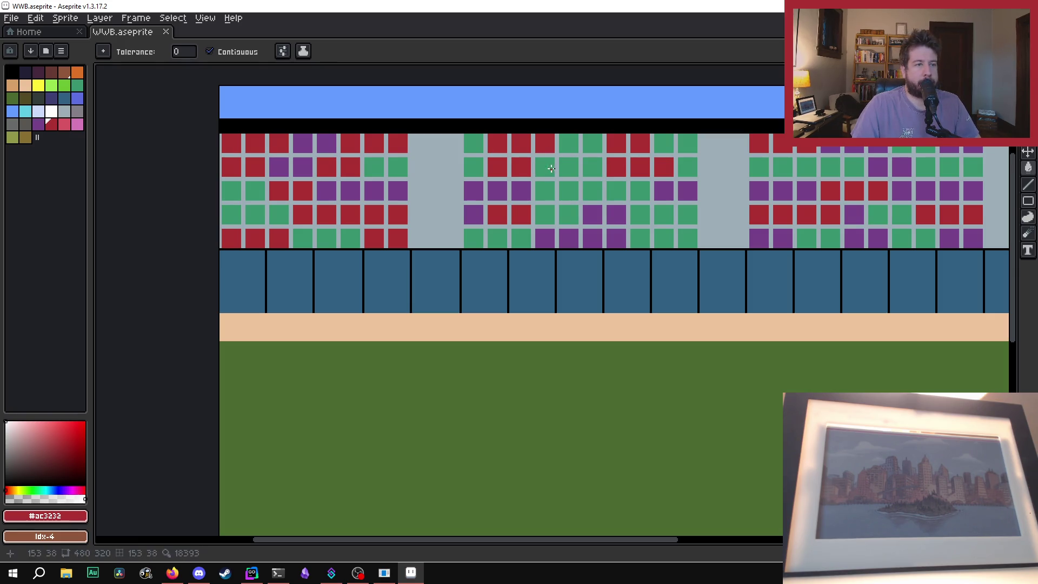
{"action": "left_click", "coordinate": [478, 144]}
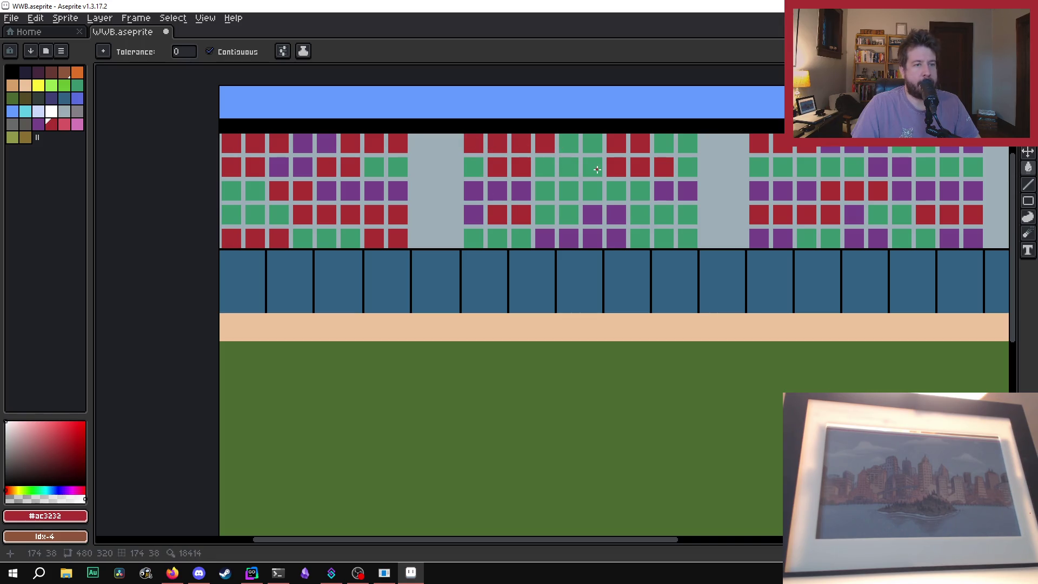
{"action": "left_click", "coordinate": [688, 172]}
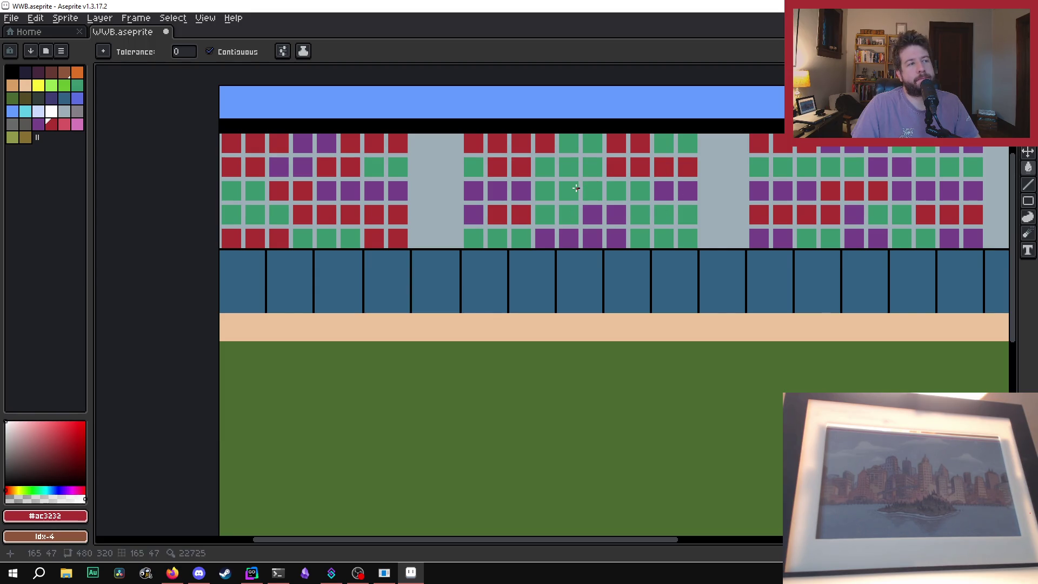
{"action": "key", "text": "ctrl+s"}
{"action": "scroll", "coordinate": [579, 189], "scroll_direction": "down", "scroll_amount": 2}
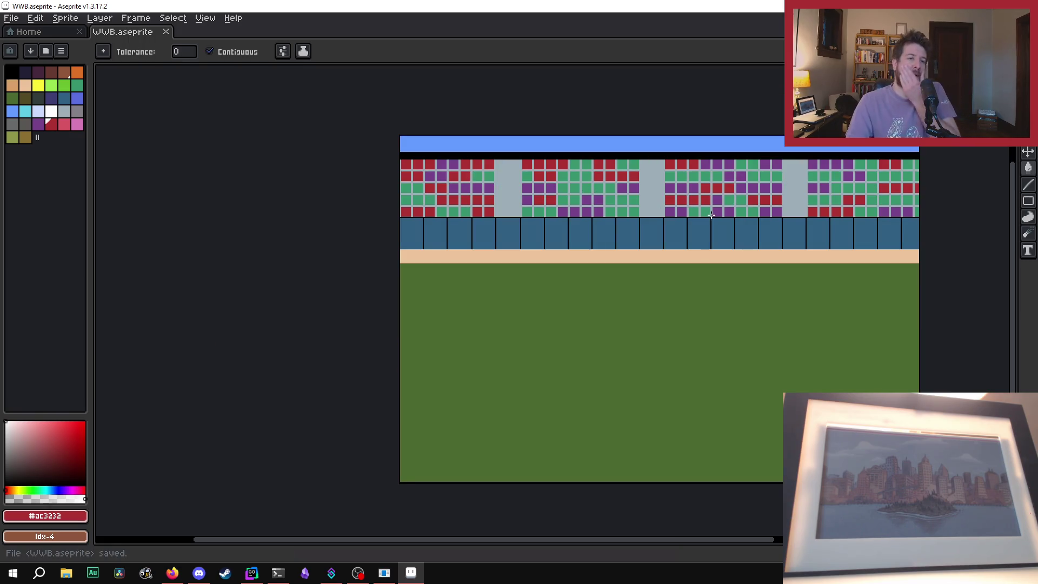
{"action": "scroll", "coordinate": [798, 393], "scroll_direction": "down", "scroll_amount": 1}
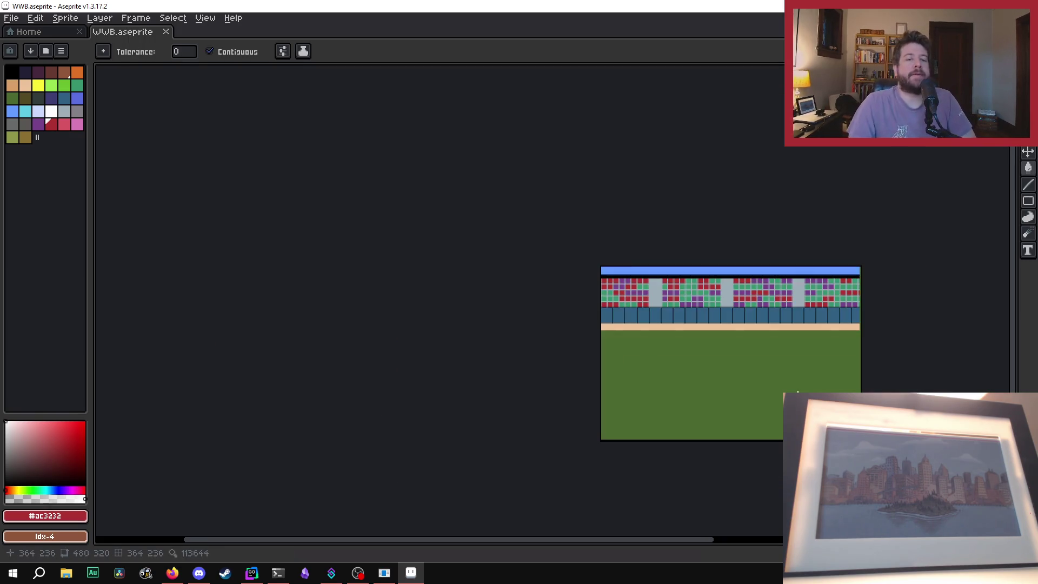
{"action": "scroll", "coordinate": [798, 393], "scroll_direction": "up", "scroll_amount": 1}
{"action": "left_click_drag", "start_coordinate": [661, 543], "coordinate": [730, 545]}
{"action": "left_click_drag", "start_coordinate": [1016, 276], "coordinate": [1008, 295]}
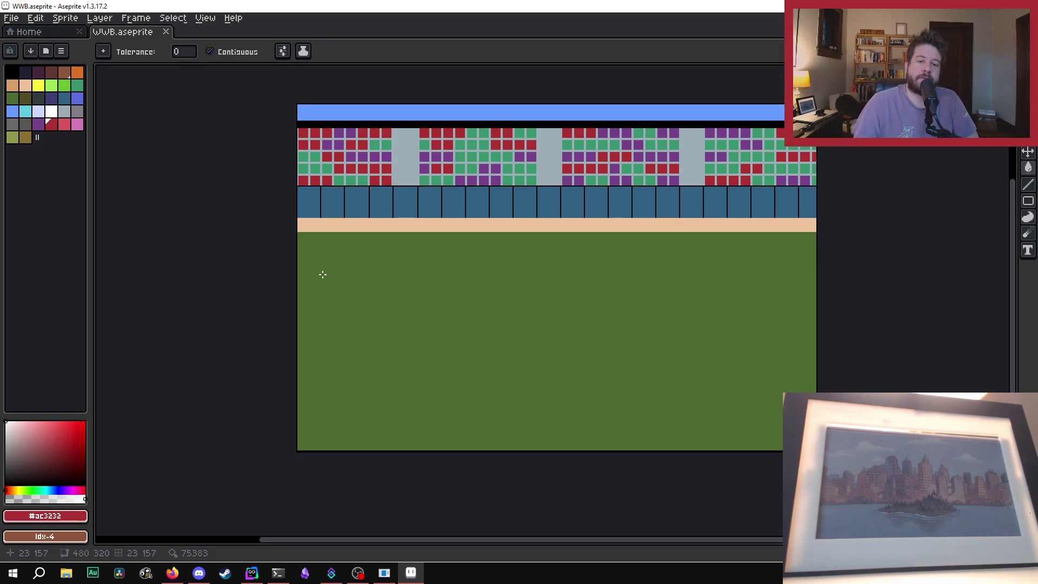
{"action": "scroll", "coordinate": [324, 275], "scroll_direction": "down", "scroll_amount": 1}
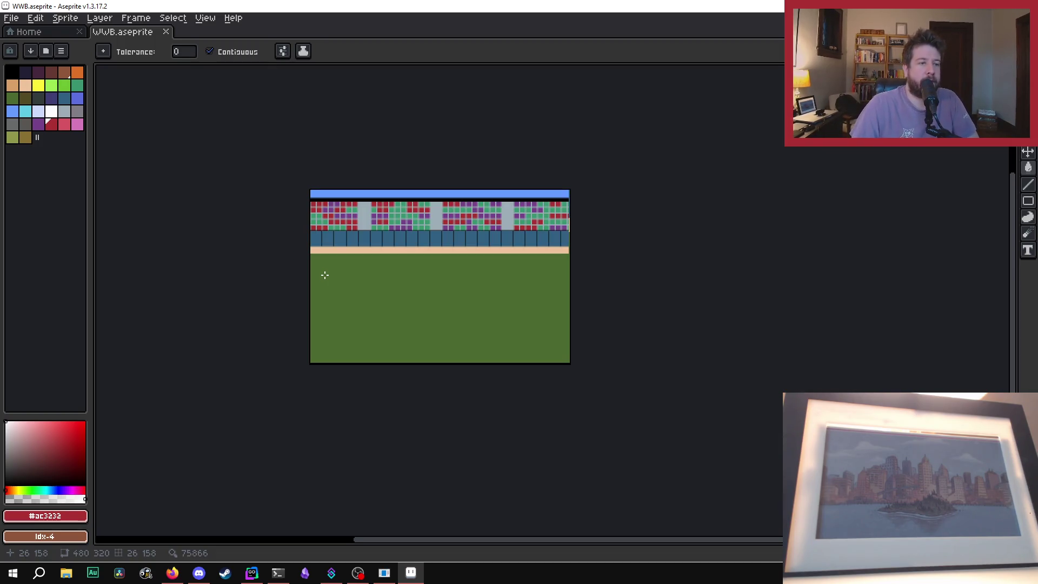
{"action": "scroll", "coordinate": [325, 275], "scroll_direction": "up", "scroll_amount": 1}
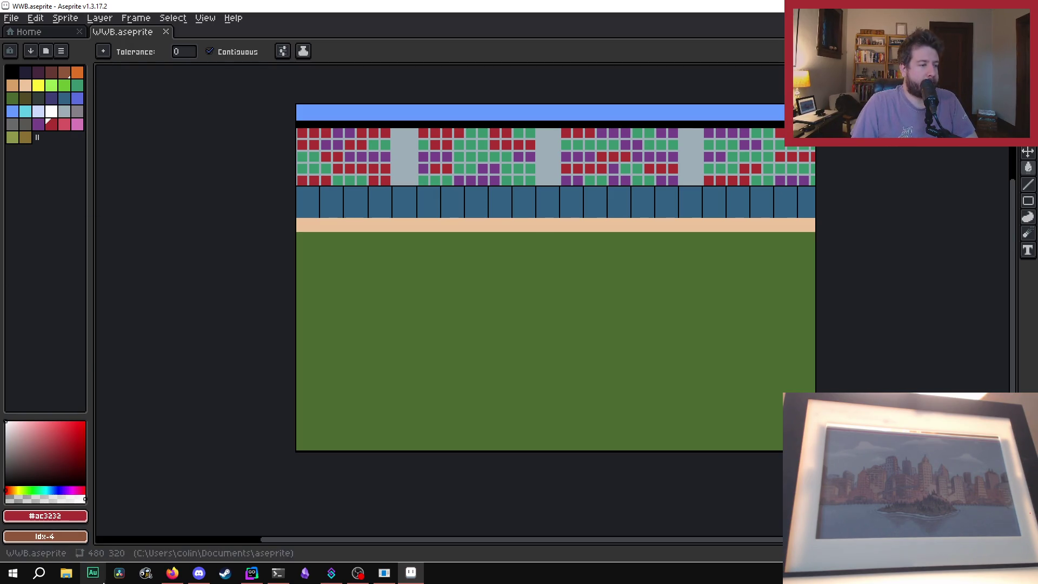
{"action": "key", "text": "Tab"}
Step: Select Layer 2 and Layer 1 and flatten them into a single layer
{"action": "left_click", "coordinate": [168, 495]}
{"action": "left_click", "coordinate": [183, 508], "text": "shift"}
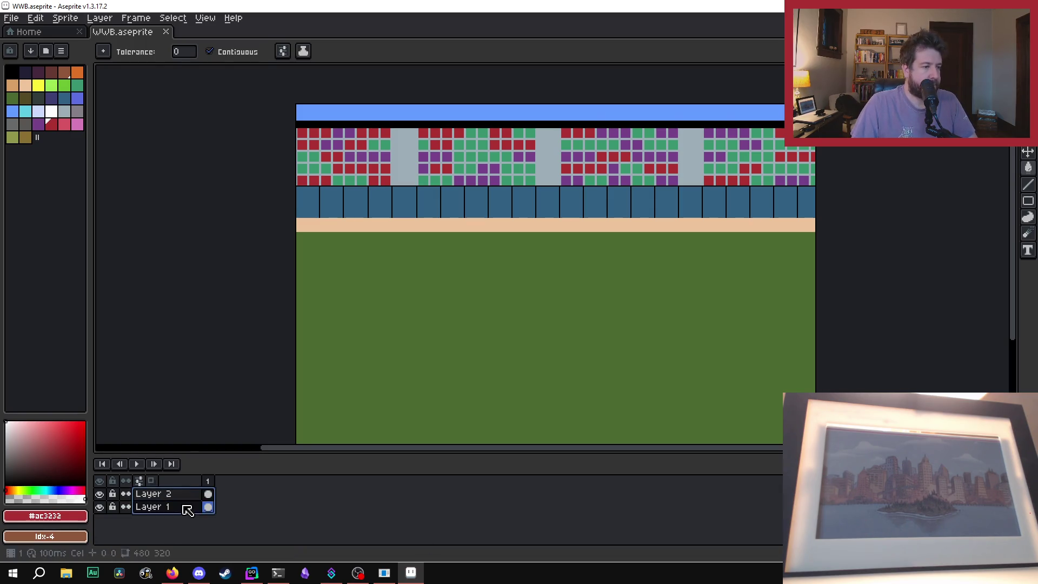
{"action": "right_click", "coordinate": [184, 508]}
{"action": "left_click", "coordinate": [242, 541]}
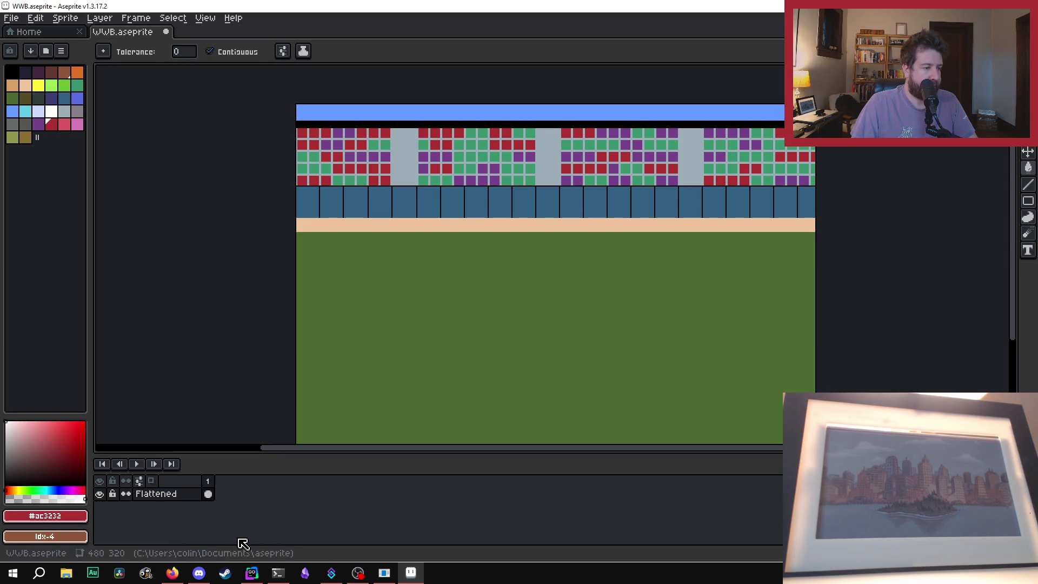
Step: Rename the flattened layer to 'Layer 1'
{"action": "right_click", "coordinate": [158, 497]}
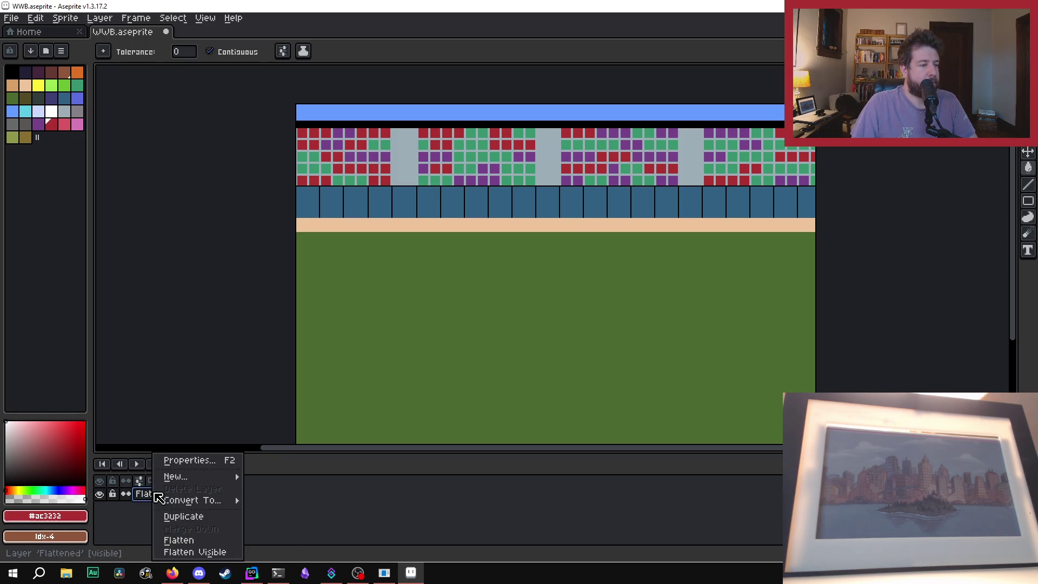
{"action": "key", "text": "Escape"}
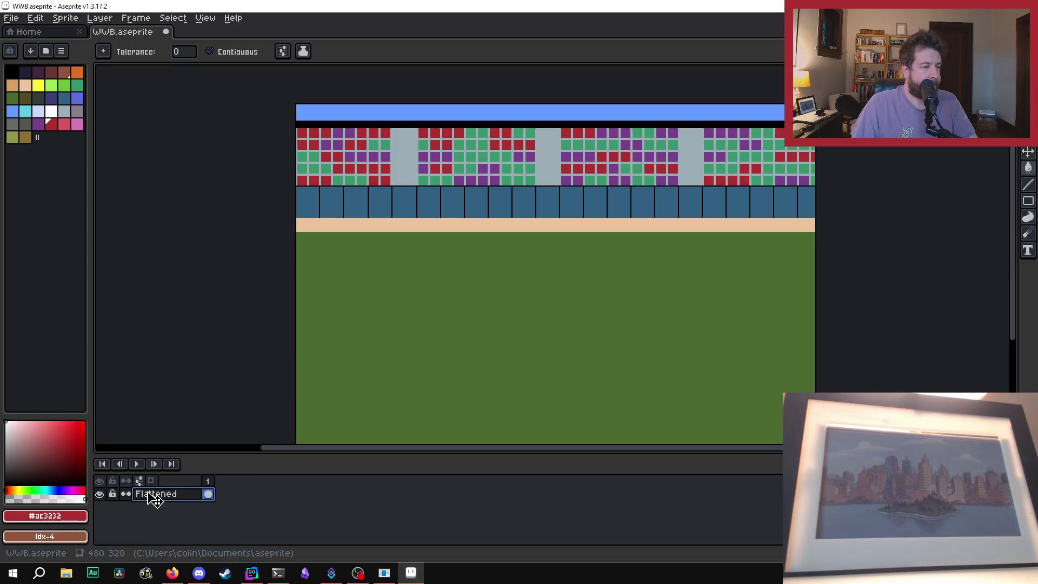
{"action": "double_click", "coordinate": [180, 494]}
{"action": "type", "text": "Layer 1"}
{"action": "key", "text": "Return"}
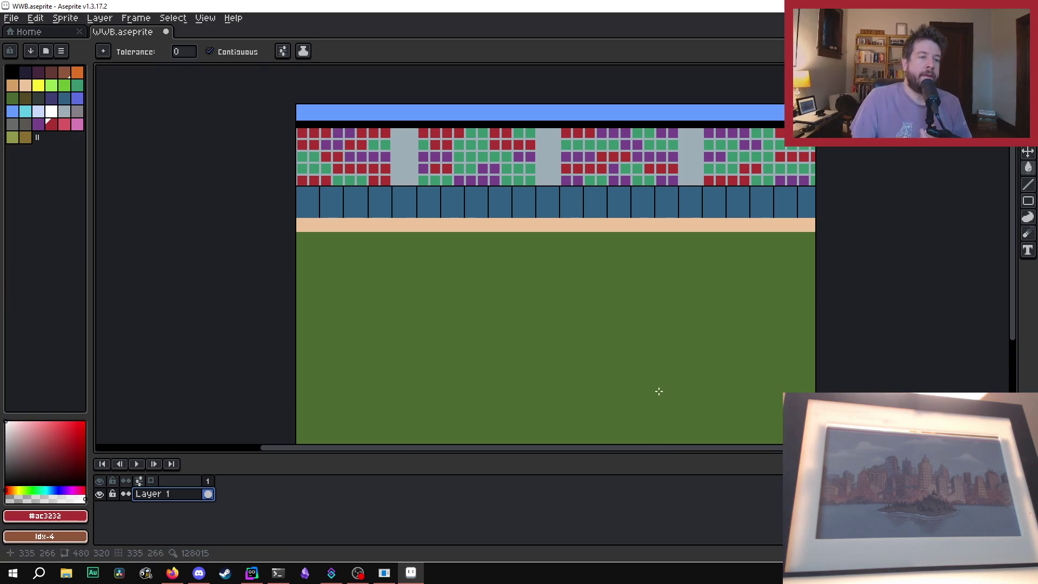
{"action": "scroll", "coordinate": [876, 254], "scroll_direction": "down", "scroll_amount": 2}
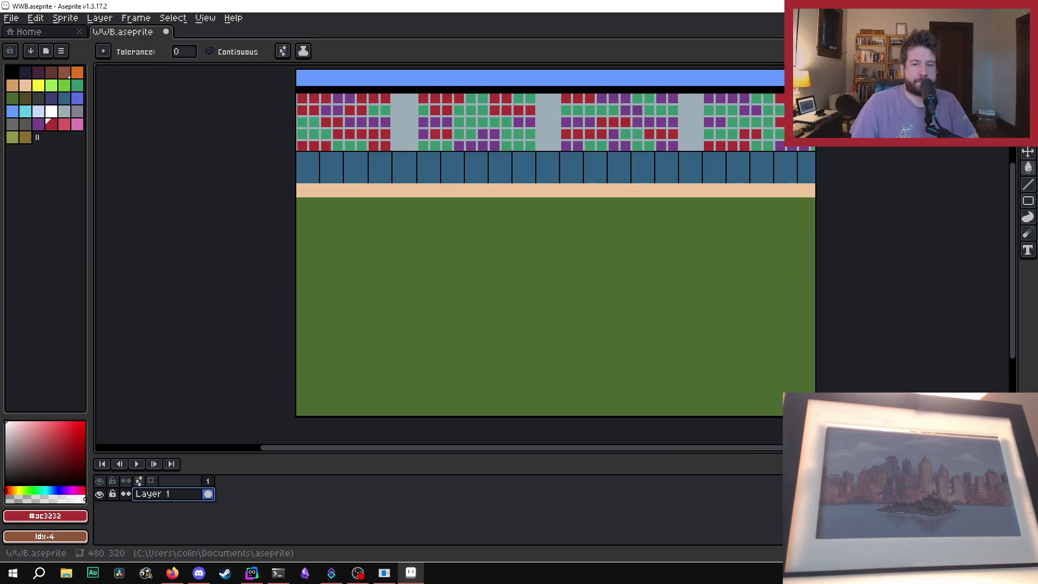
Step: Open a new Firefox private window from the taskbar, leaving the ballpark sprite untouched
{"action": "left_click_drag", "start_coordinate": [593, 452], "coordinate": [598, 452]}
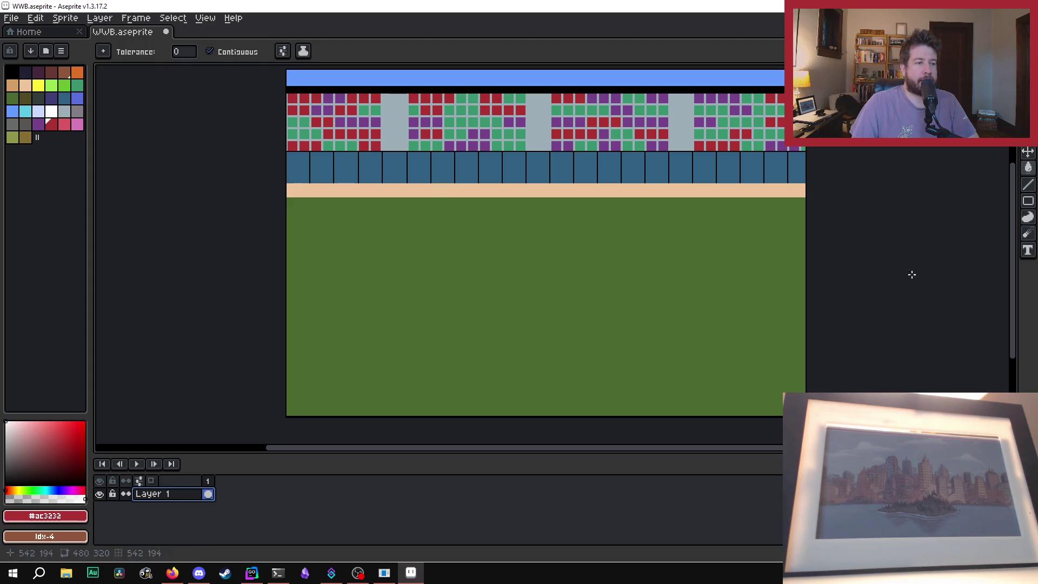
{"action": "left_click_drag", "start_coordinate": [1013, 261], "coordinate": [1014, 258]}
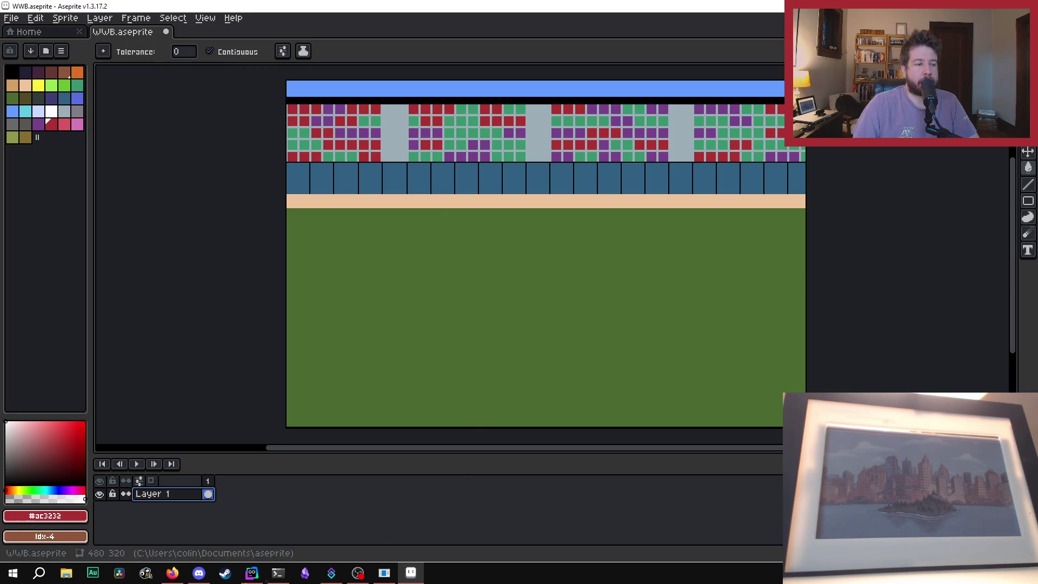
{"action": "right_click", "coordinate": [172, 573]}
{"action": "left_click", "coordinate": [154, 491]}
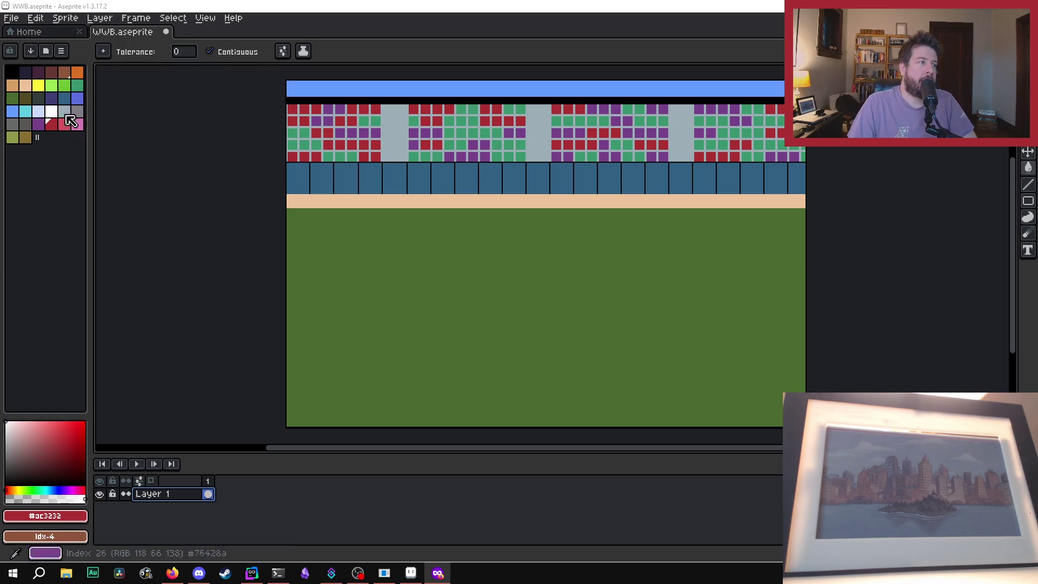
Step: With brown and the Curve tool, draft a line spanning the green field edge to edge
{"action": "left_click", "coordinate": [67, 72]}
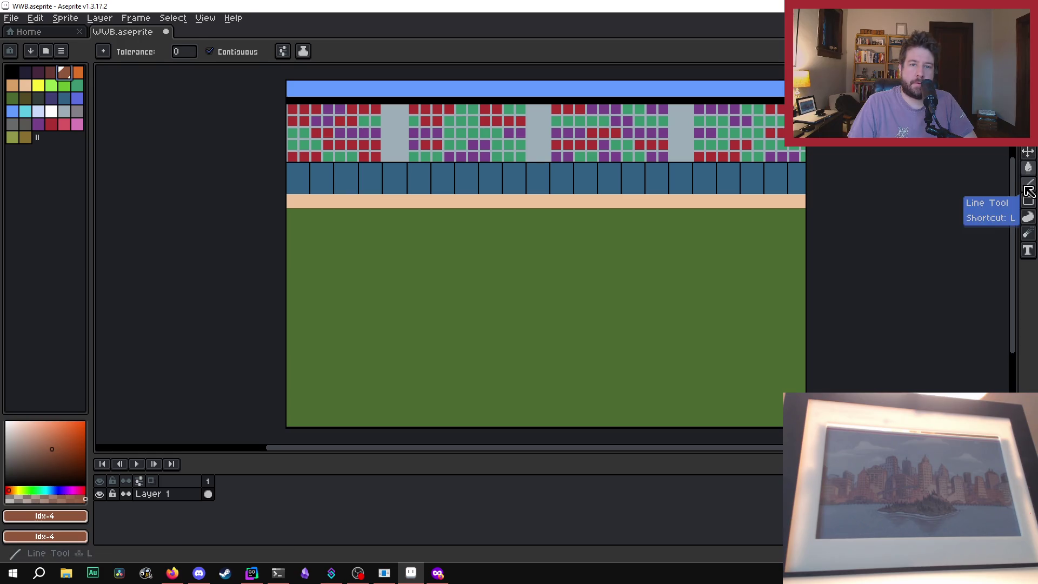
{"action": "left_click", "coordinate": [1022, 188]}
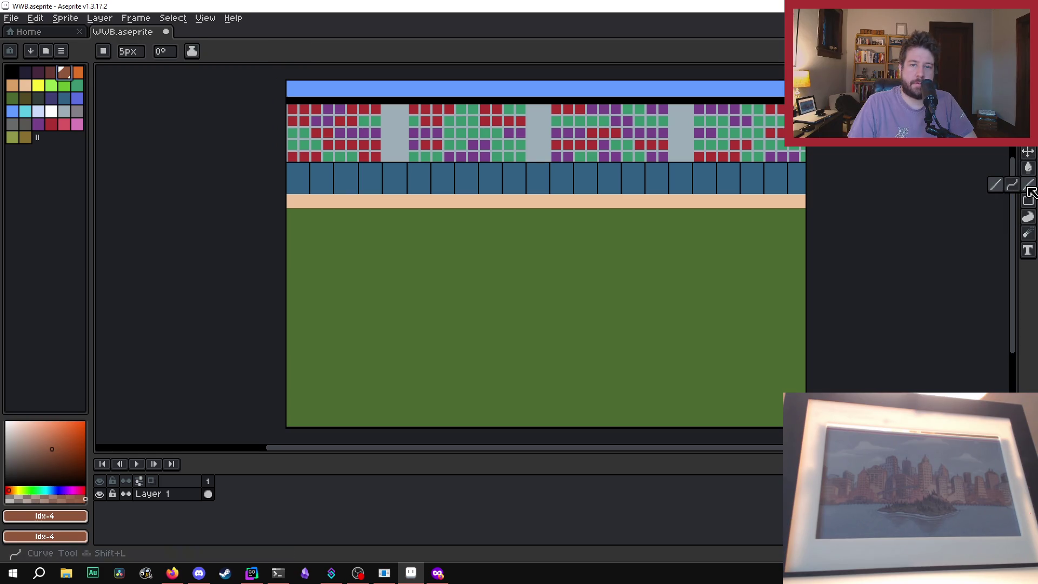
{"action": "left_click", "coordinate": [1012, 184]}
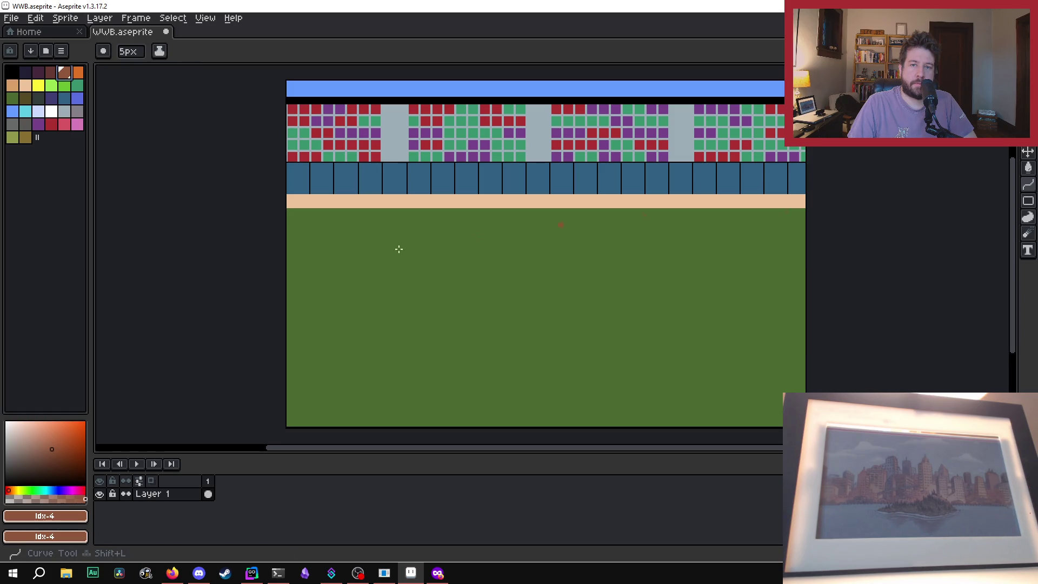
{"action": "mouse_move", "coordinate": [287, 285]}
{"action": "left_mouse_down"}
{"action": "mouse_move", "coordinate": [554, 275]}
{"action": "mouse_move", "coordinate": [814, 281]}
{"action": "left_mouse_up"}
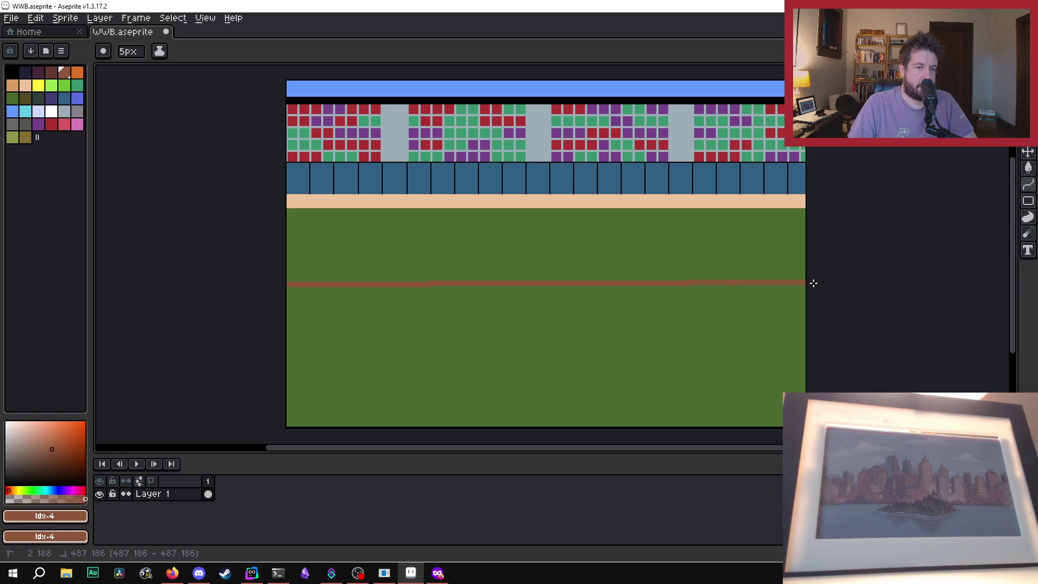
{"action": "mouse_move", "coordinate": [512, 282]}
{"action": "left_mouse_down"}
{"action": "mouse_move", "coordinate": [517, 234]}
{"action": "mouse_move", "coordinate": [543, 221]}
{"action": "mouse_move", "coordinate": [533, 222]}
{"action": "mouse_move", "coordinate": [539, 204]}
{"action": "mouse_move", "coordinate": [543, 227]}
{"action": "left_mouse_up"}
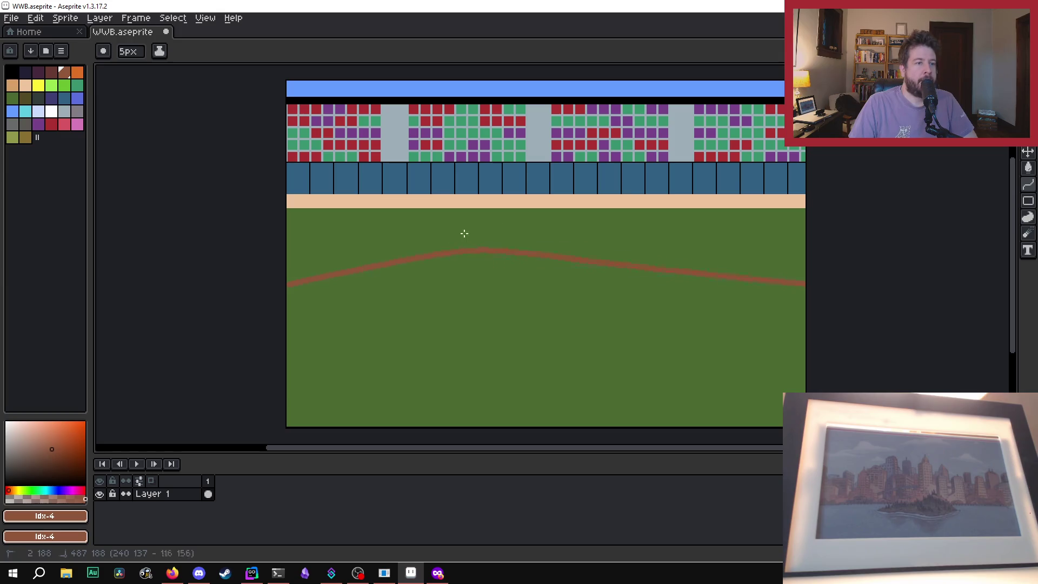
{"action": "key", "text": "Escape"}
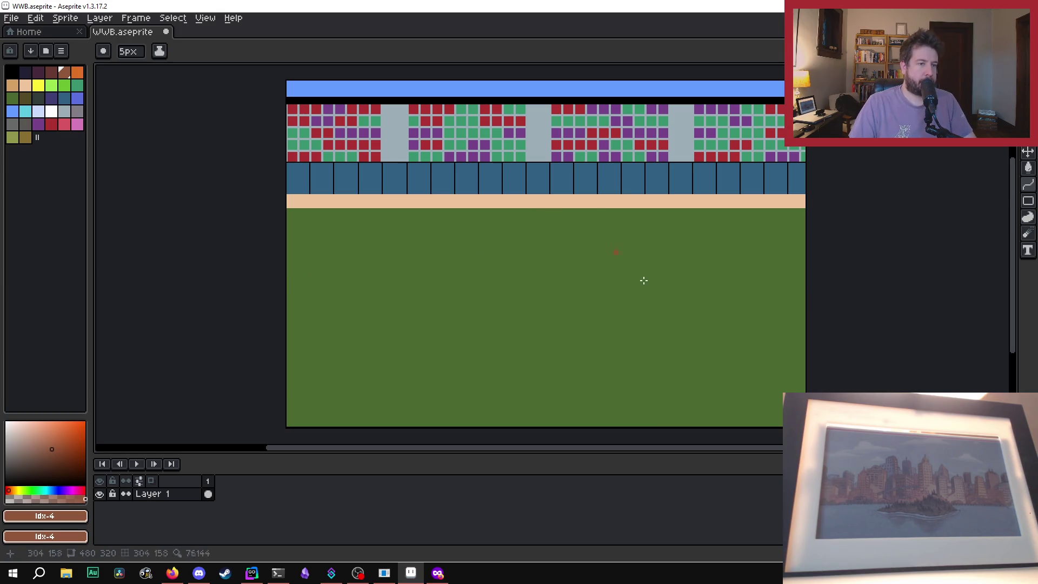
{"action": "mouse_move", "coordinate": [288, 256]}
{"action": "left_mouse_down"}
{"action": "mouse_move", "coordinate": [988, 252]}
{"action": "mouse_move", "coordinate": [974, 273]}
{"action": "mouse_move", "coordinate": [979, 259]}
{"action": "left_mouse_up"}
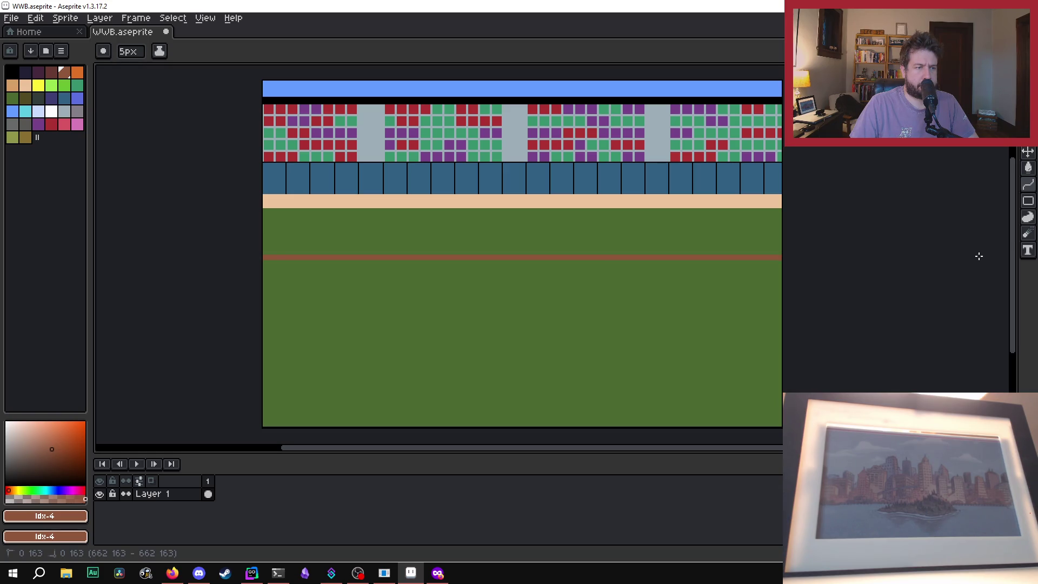
{"action": "mouse_move", "coordinate": [978, 256]}
{"action": "left_mouse_down"}
{"action": "mouse_move", "coordinate": [424, 234]}
{"action": "mouse_move", "coordinate": [621, 254]}
{"action": "mouse_move", "coordinate": [125, 213]}
{"action": "mouse_move", "coordinate": [719, 268]}
{"action": "left_mouse_up"}
Step: Redraw the upper brown line across the outfield, bow it upward and commit the arc
{"action": "key", "text": "Escape"}
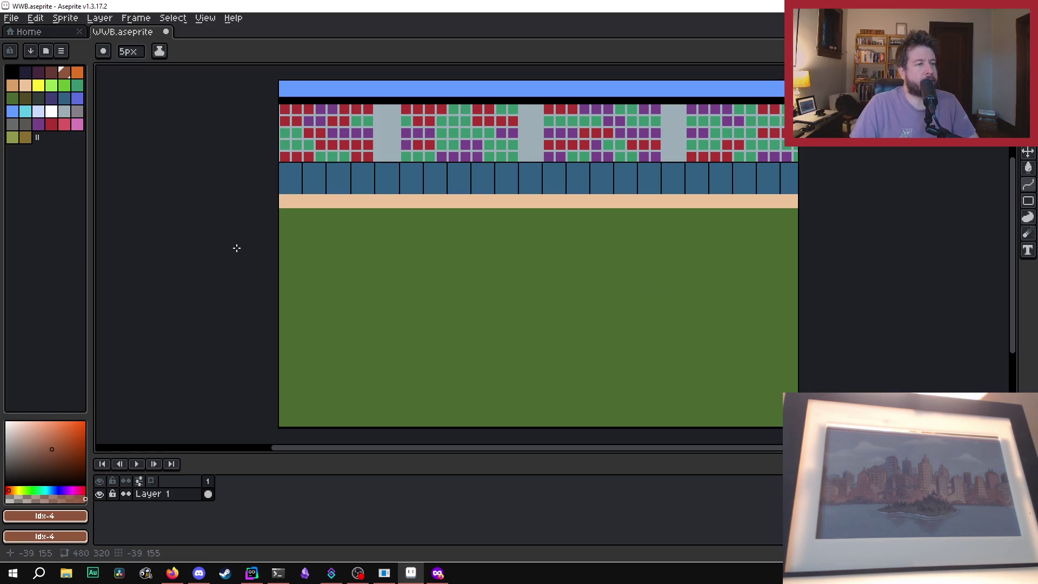
{"action": "mouse_move", "coordinate": [280, 253]}
{"action": "left_mouse_down"}
{"action": "mouse_move", "coordinate": [823, 256]}
{"action": "mouse_move", "coordinate": [822, 215]}
{"action": "left_mouse_up"}
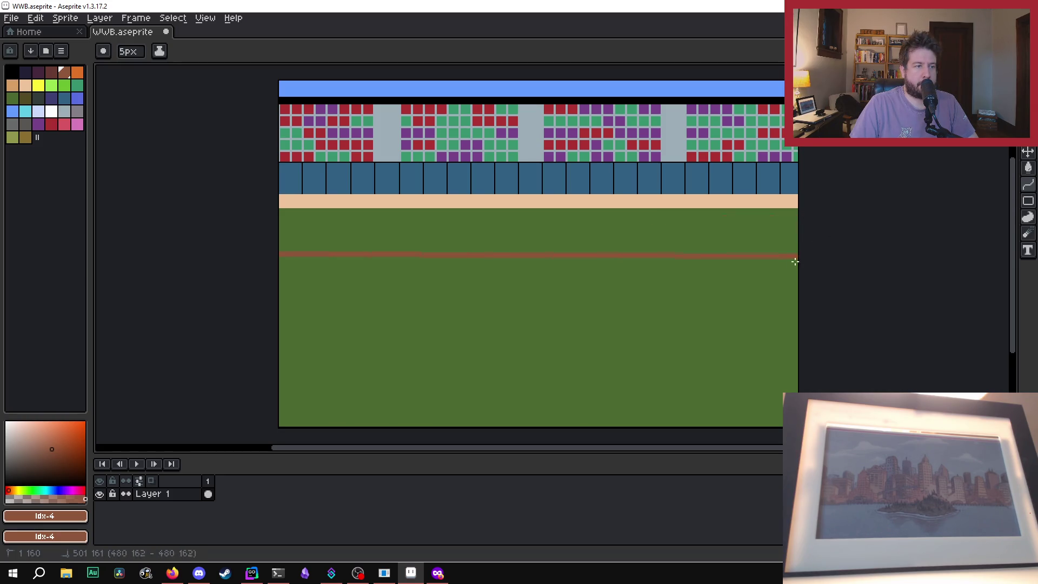
{"action": "mouse_move", "coordinate": [563, 248]}
{"action": "left_mouse_down"}
{"action": "mouse_move", "coordinate": [466, 234]}
{"action": "mouse_move", "coordinate": [489, 211]}
{"action": "mouse_move", "coordinate": [521, 223]}
{"action": "left_mouse_up"}
{"action": "key", "text": "Escape"}
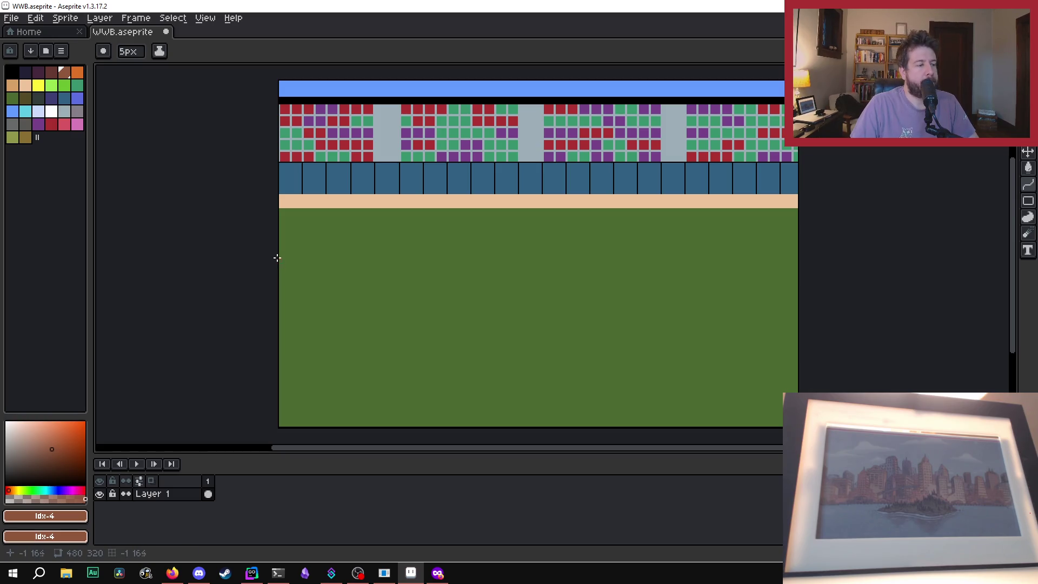
{"action": "left_click_drag", "start_coordinate": [279, 256], "coordinate": [800, 256]}
{"action": "mouse_move", "coordinate": [489, 234]}
{"action": "left_mouse_down"}
{"action": "mouse_move", "coordinate": [510, 216]}
{"action": "mouse_move", "coordinate": [515, 226]}
{"action": "left_mouse_up"}
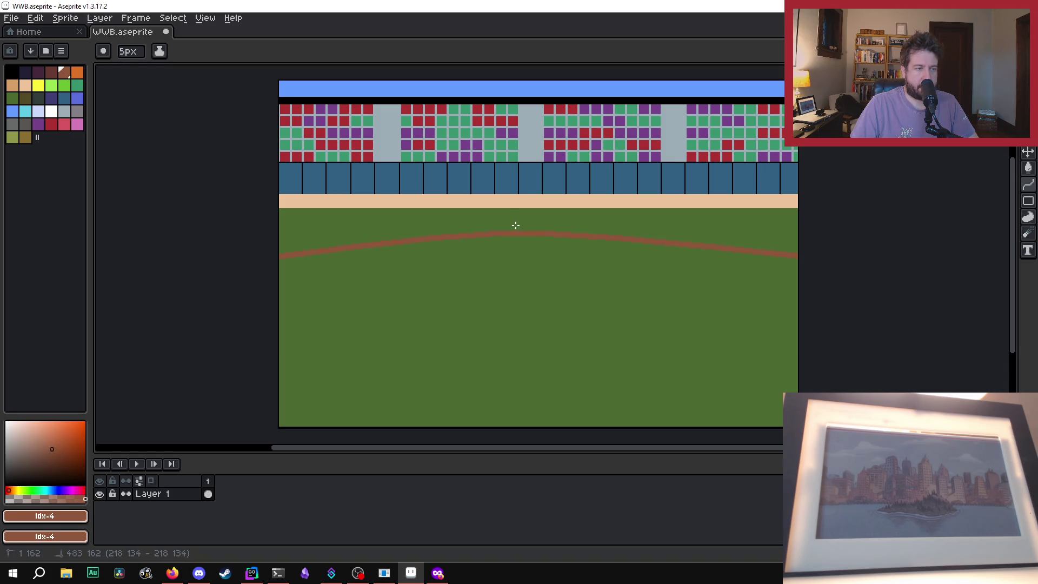
{"action": "left_click", "coordinate": [516, 225]}
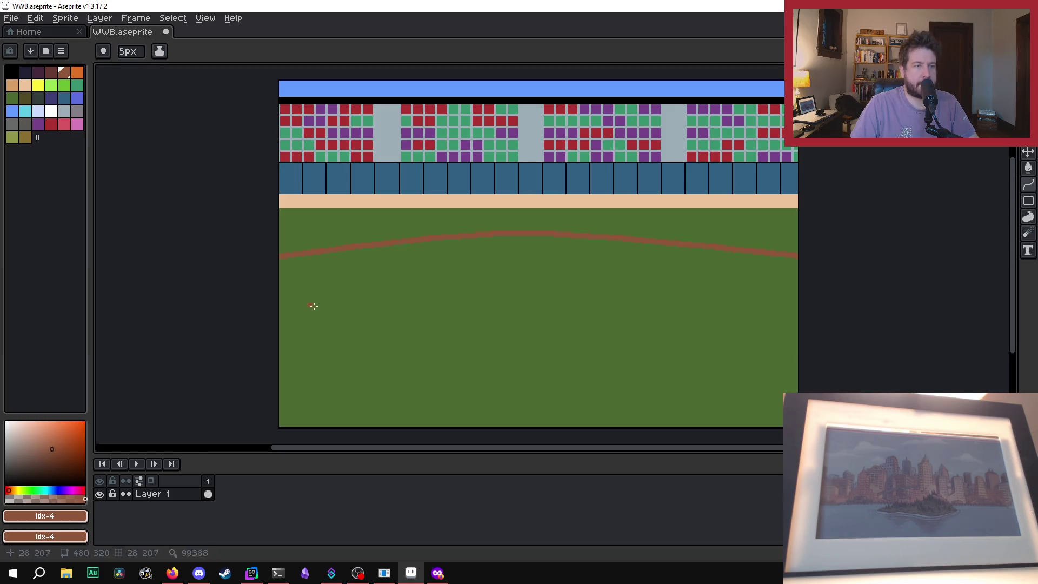
Step: Add a second curved brown line below the first and bucket-fill the band between them
{"action": "mouse_move", "coordinate": [279, 287]}
{"action": "left_mouse_down"}
{"action": "mouse_move", "coordinate": [1008, 281]}
{"action": "mouse_move", "coordinate": [995, 294]}
{"action": "mouse_move", "coordinate": [997, 284]}
{"action": "left_mouse_up"}
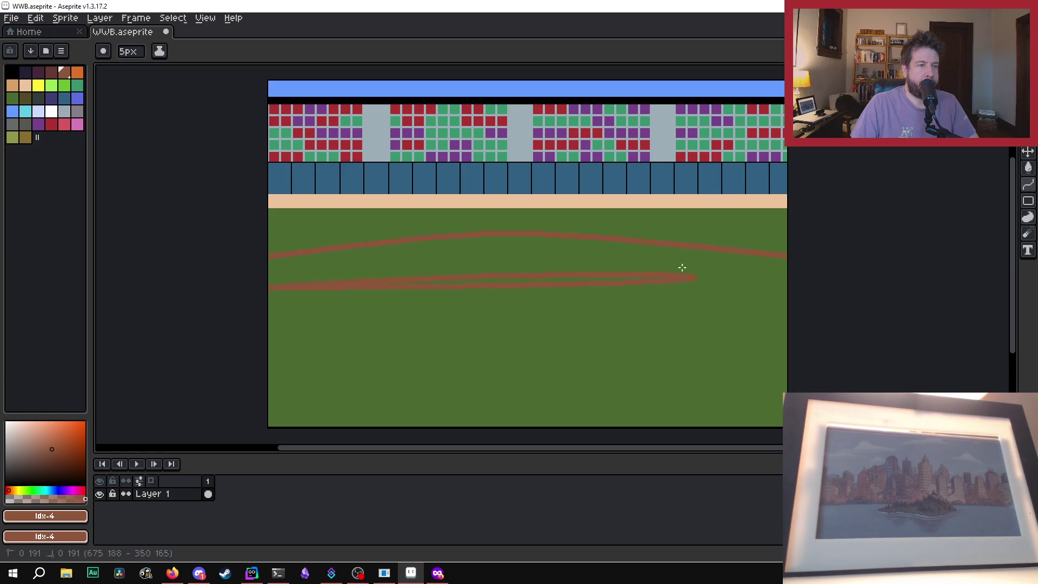
{"action": "key", "text": "ctrl+z"}
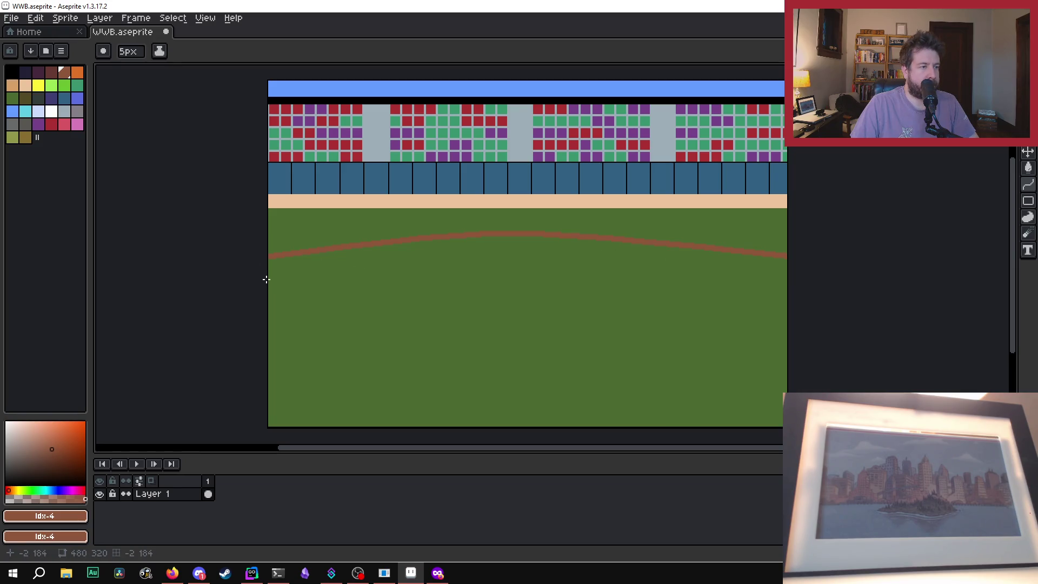
{"action": "left_click_drag", "start_coordinate": [268, 287], "coordinate": [801, 285]}
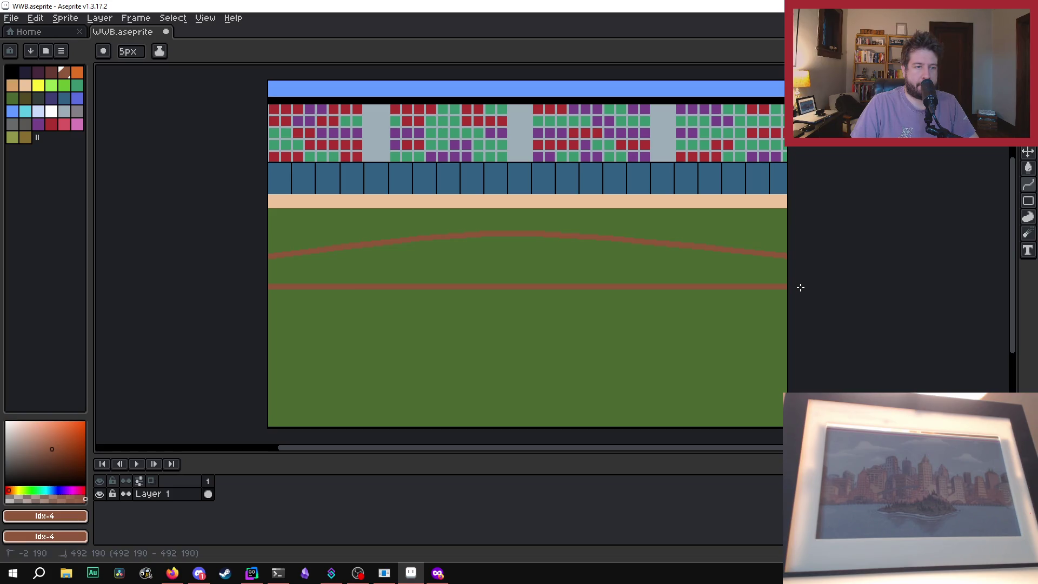
{"action": "left_click", "coordinate": [497, 246]}
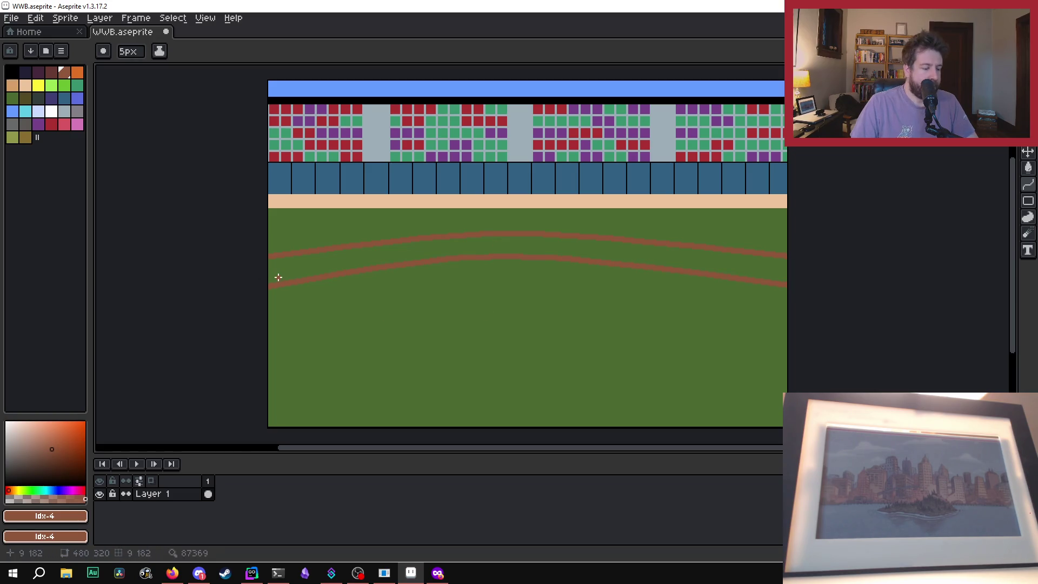
{"action": "key", "text": "g"}
{"action": "left_click", "coordinate": [402, 255]}
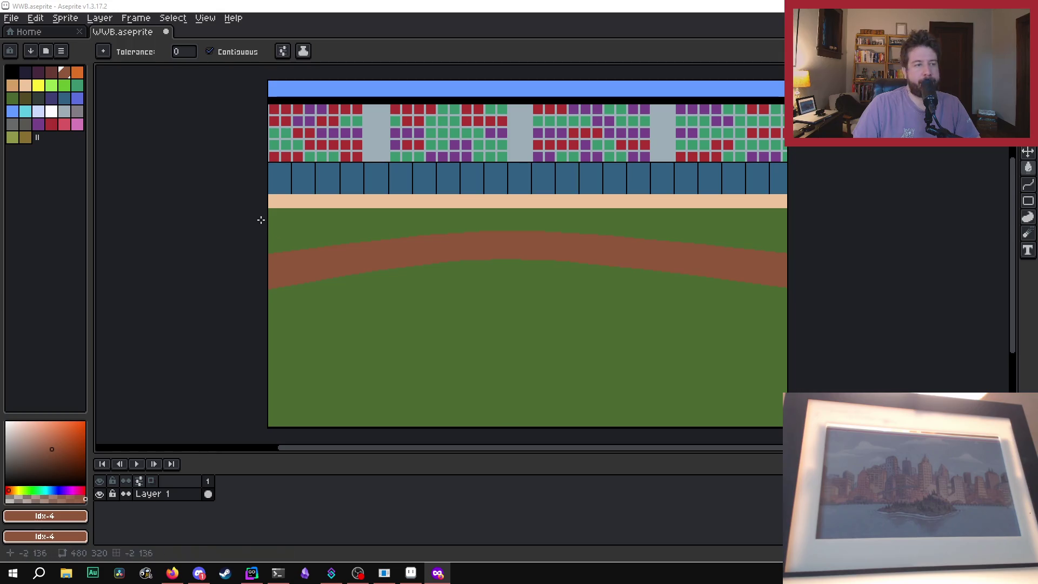
Step: Pick white from the palette as the drawing colour
{"action": "left_click", "coordinate": [51, 112]}
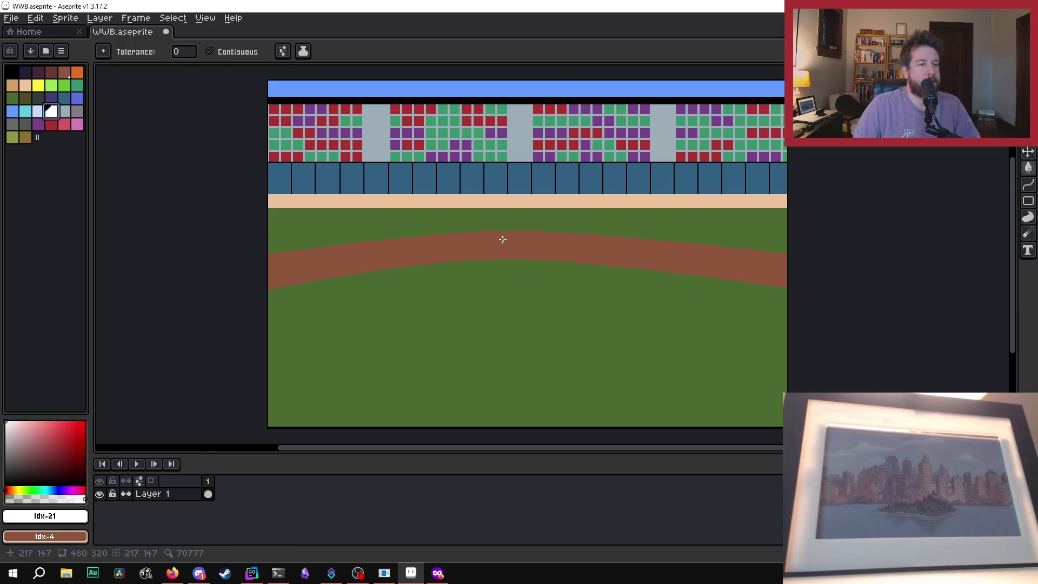
{"action": "scroll", "coordinate": [503, 238], "scroll_direction": "up", "scroll_amount": 3}
{"action": "left_click", "coordinate": [529, 220]}
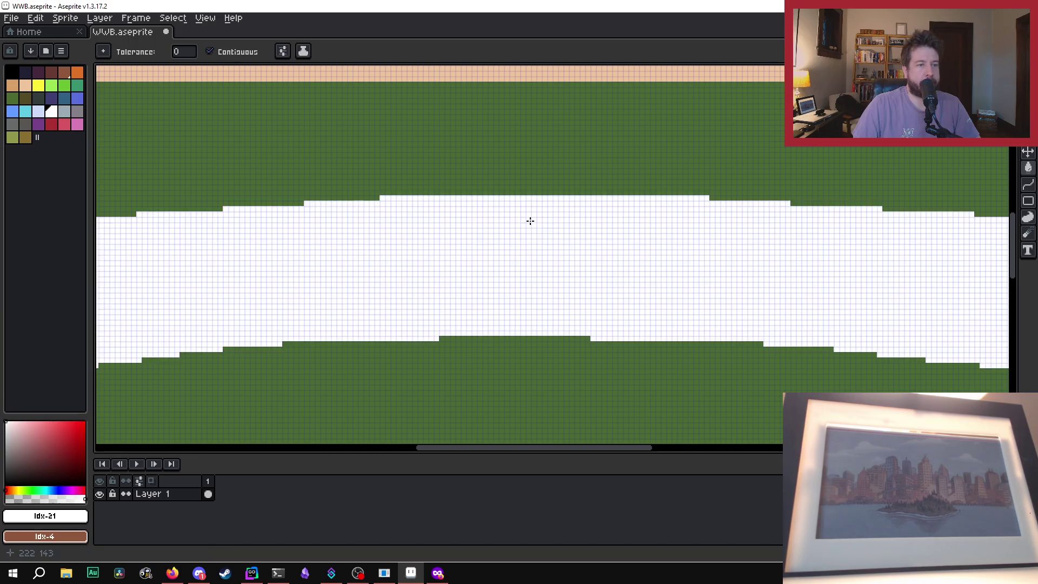
{"action": "key", "text": "ctrl+z"}
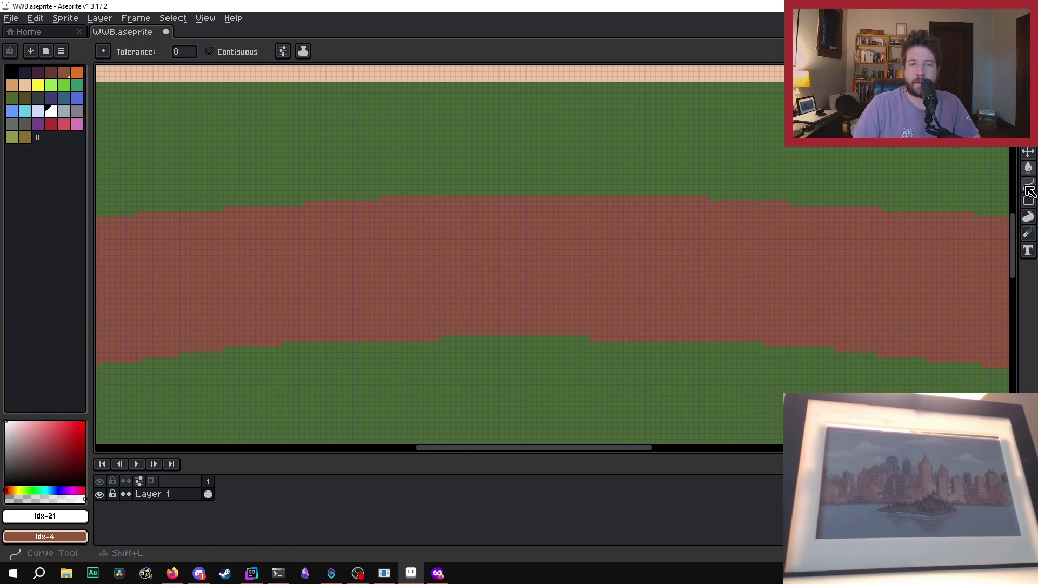
{"action": "left_click", "coordinate": [1028, 185]}
{"action": "left_click", "coordinate": [996, 185]}
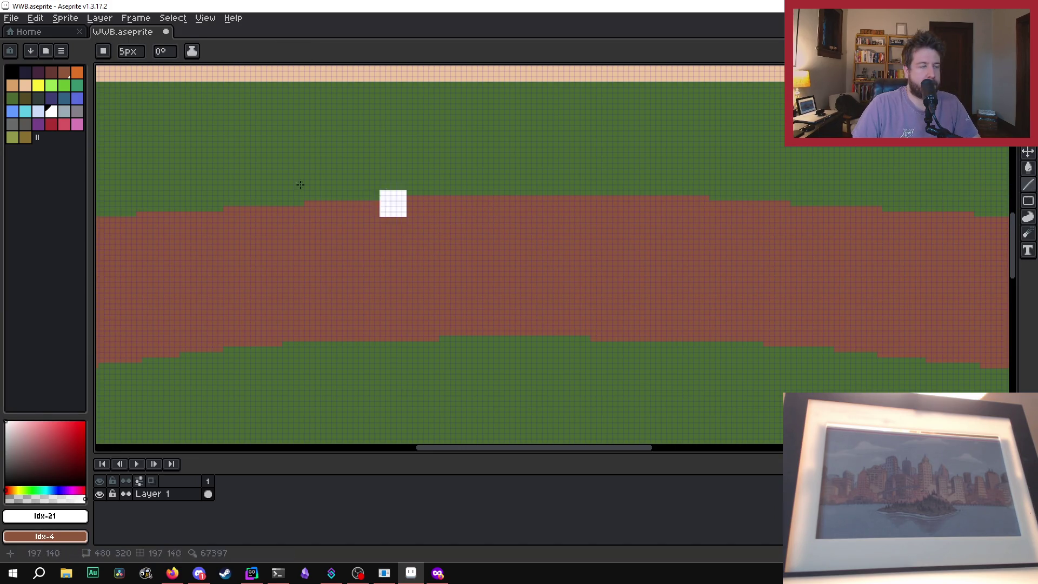
{"action": "scroll", "coordinate": [138, 54], "scroll_direction": "down", "scroll_amount": 1}
{"action": "left_click", "coordinate": [520, 218]}
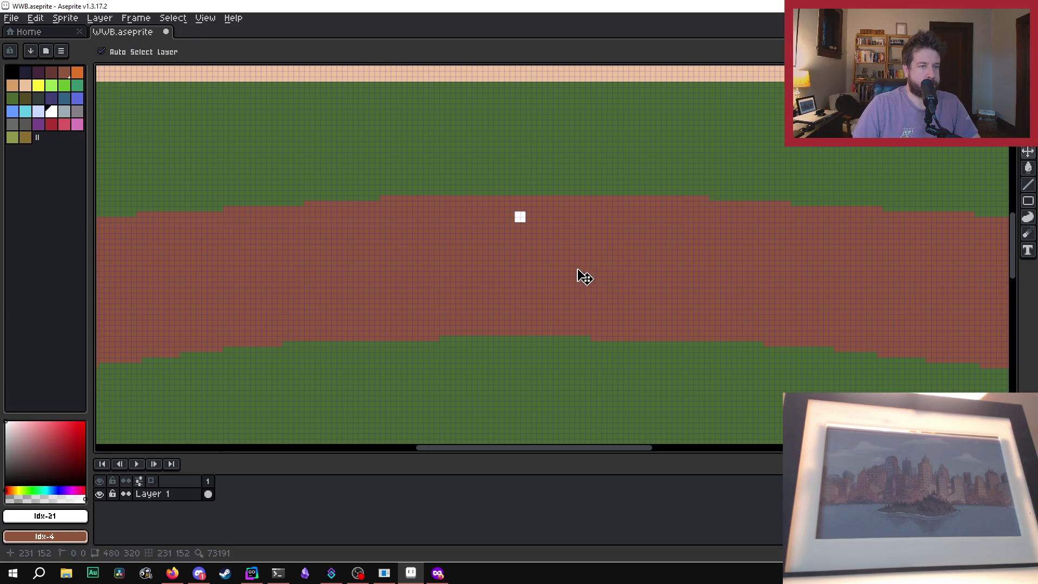
{"action": "key", "text": "ctrl+z"}
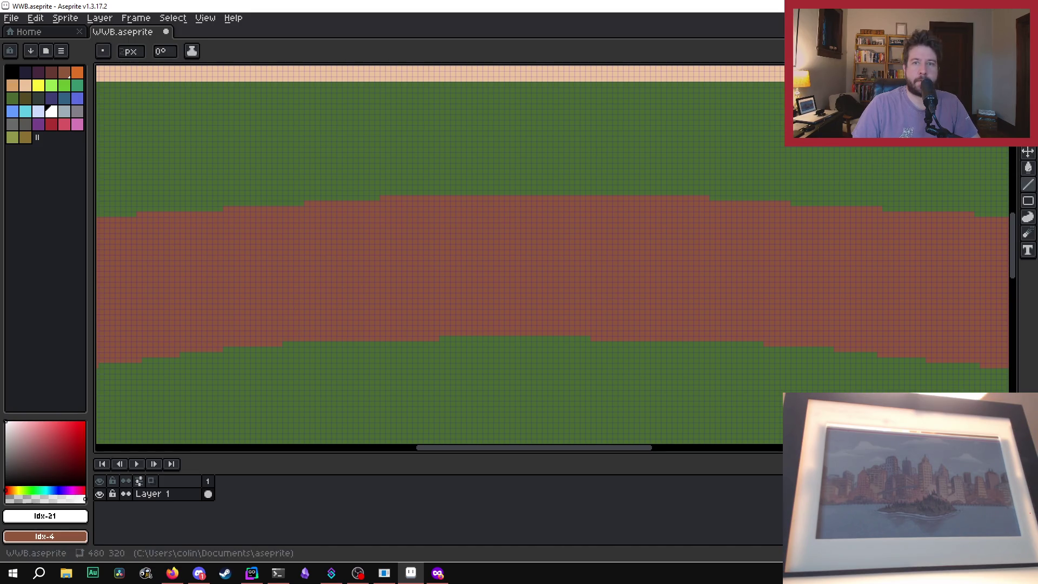
{"action": "left_click", "coordinate": [1028, 136]}
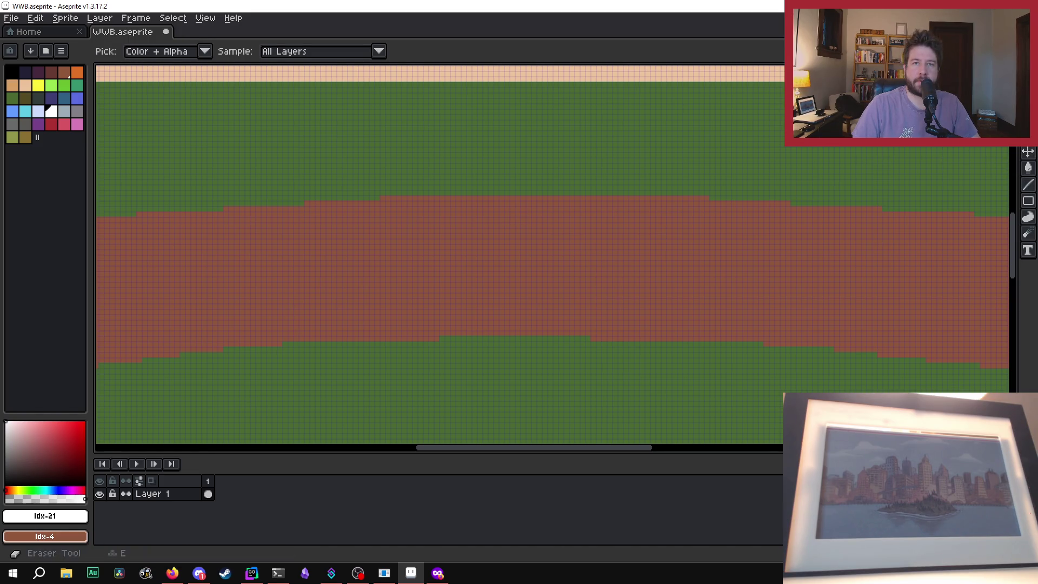
{"action": "key", "text": "b"}
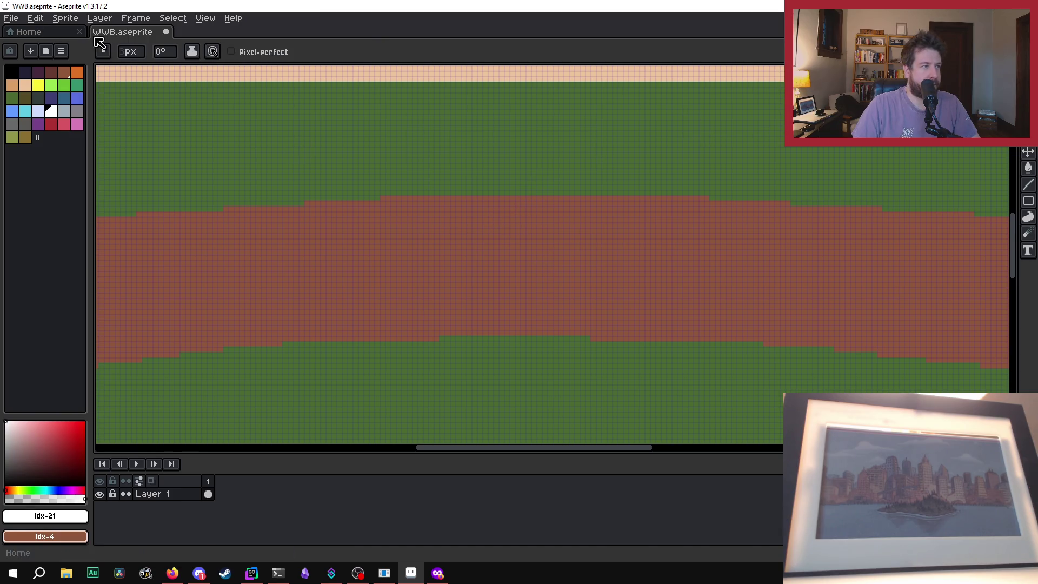
Step: Draw the diamond's upper-right and lower-right white edges, undoing a misplaced lower-left edge
{"action": "scroll", "coordinate": [128, 52], "scroll_direction": "down", "scroll_amount": 3}
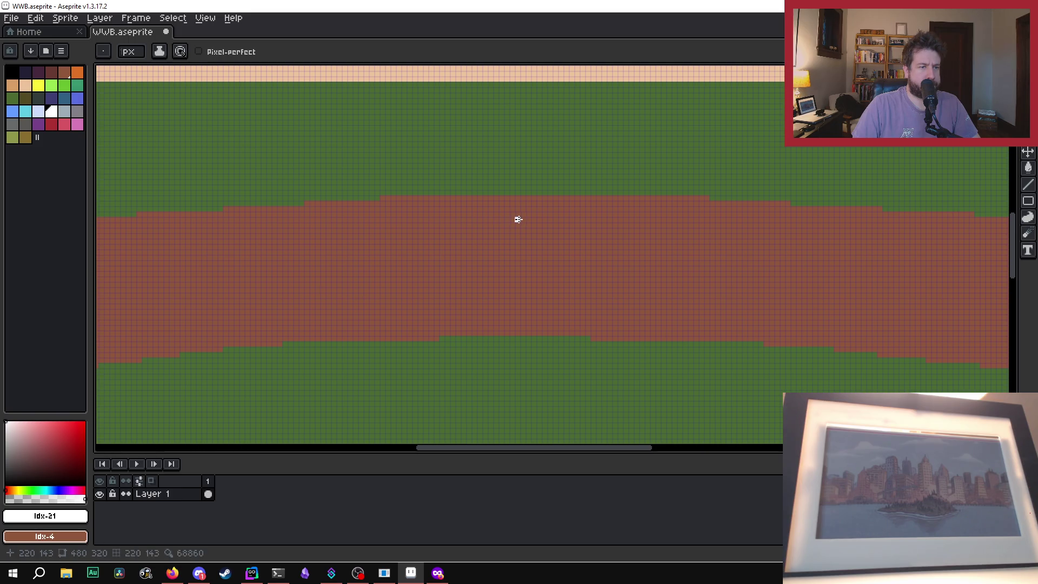
{"action": "left_click", "coordinate": [572, 274], "text": "shift"}
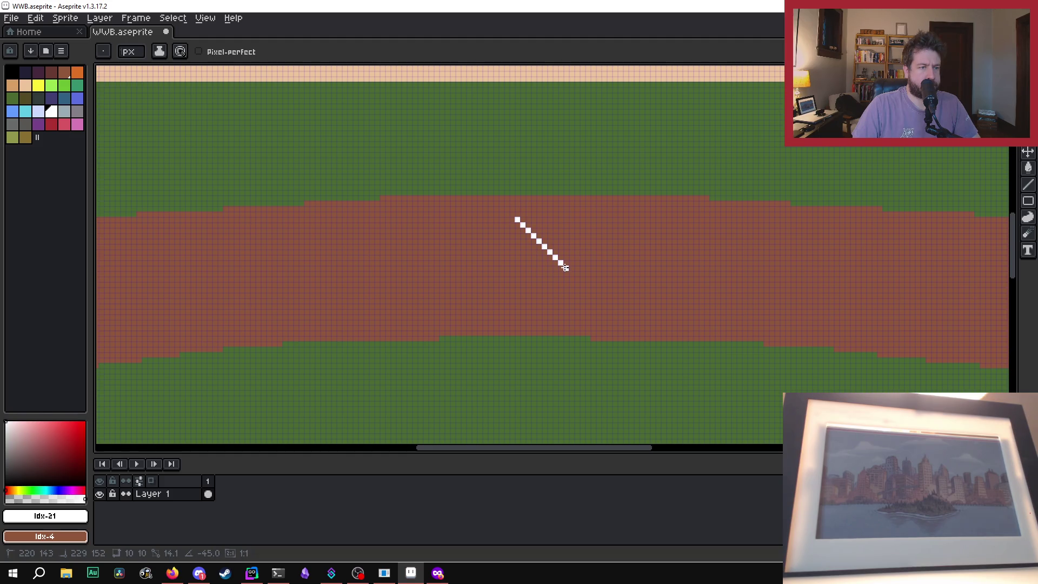
{"action": "left_click", "coordinate": [565, 269], "text": "shift"}
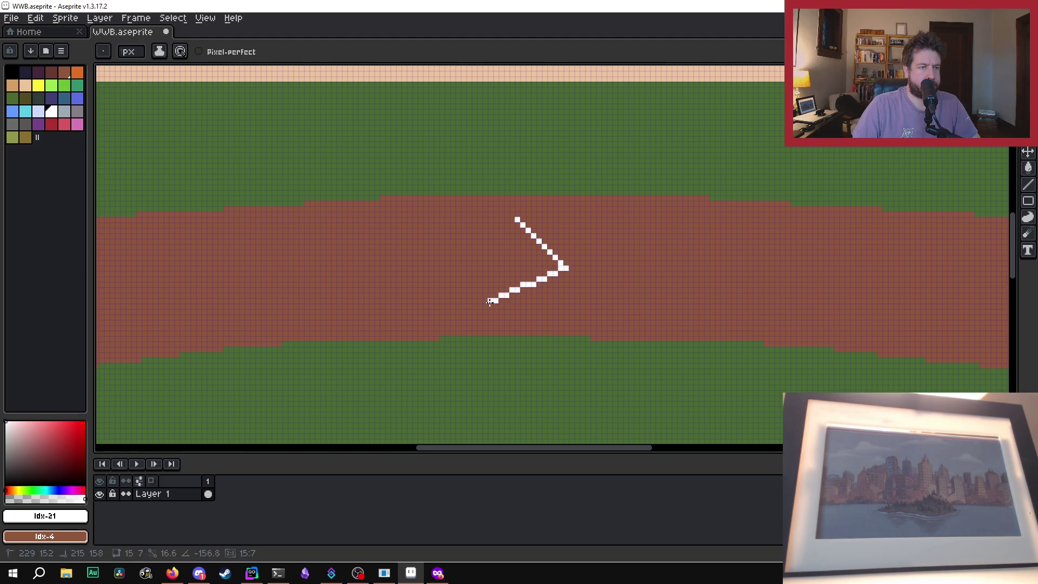
{"action": "left_click", "coordinate": [511, 323], "text": "shift"}
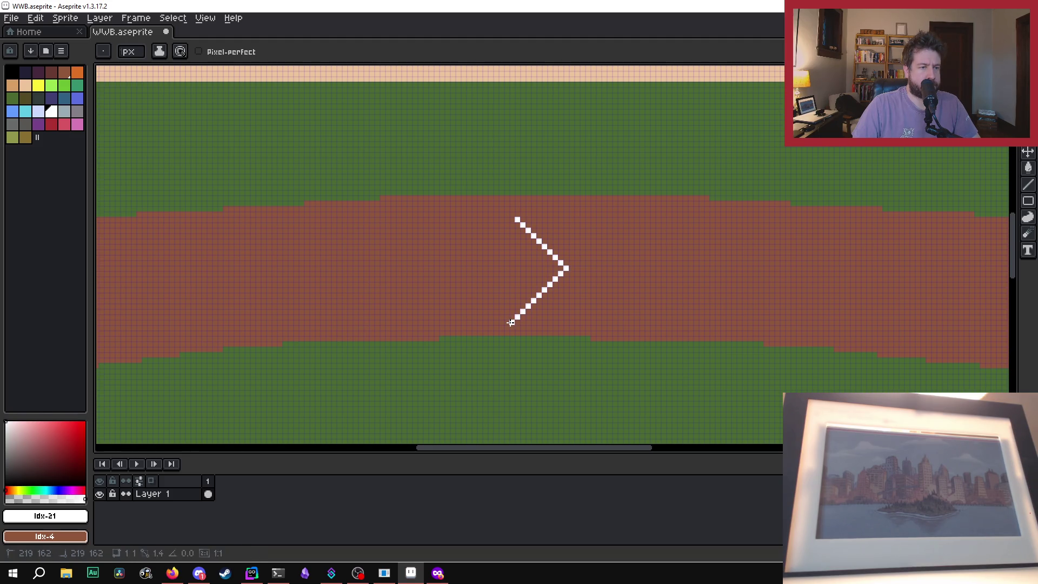
{"action": "left_click", "coordinate": [458, 268], "text": "shift"}
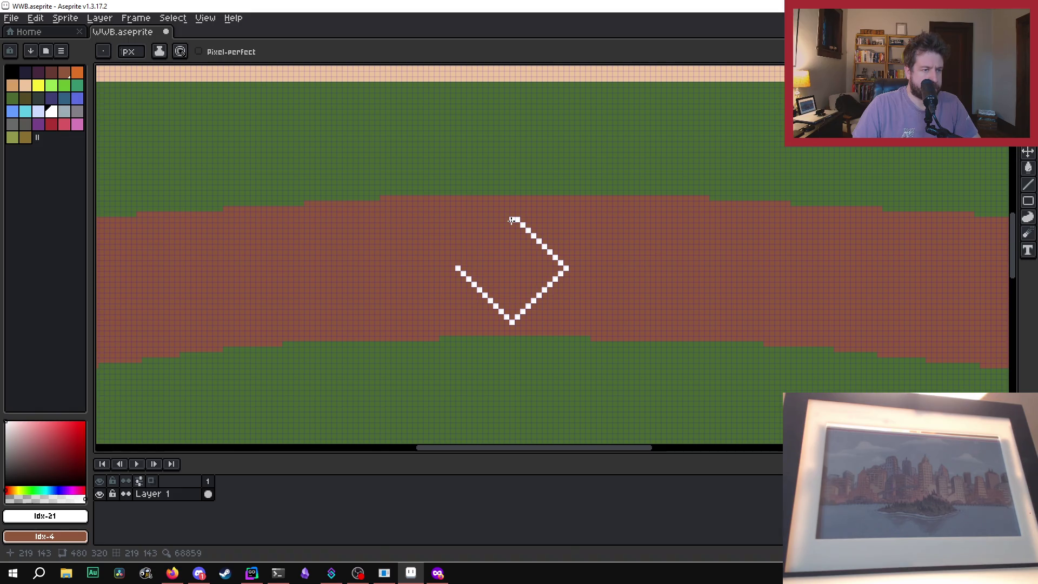
{"action": "key", "text": "ctrl+z"}
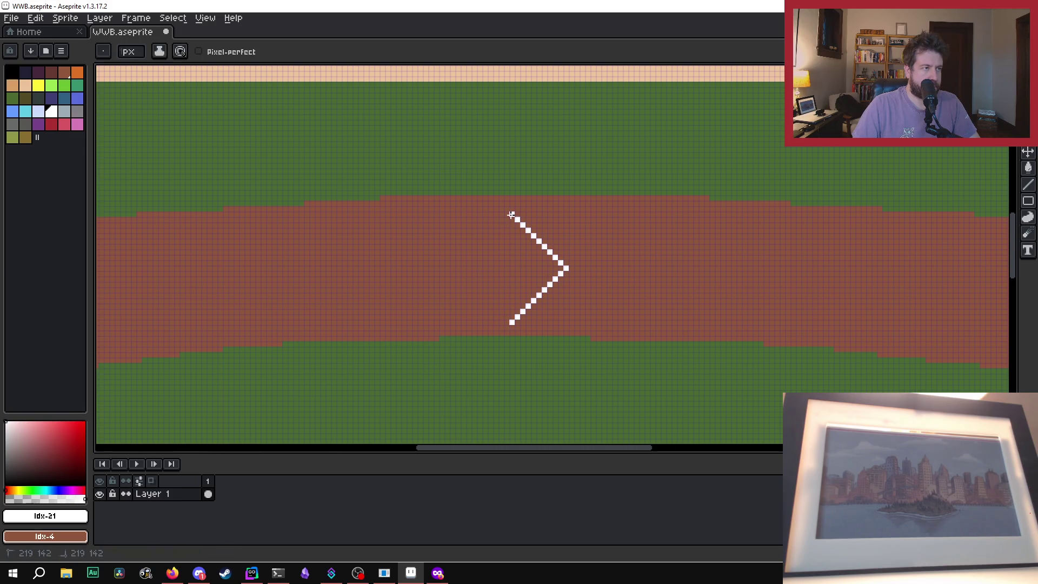
Step: Complete the white diamond outline with its upper-left and bottom-left edges
{"action": "key", "text": "alt"}
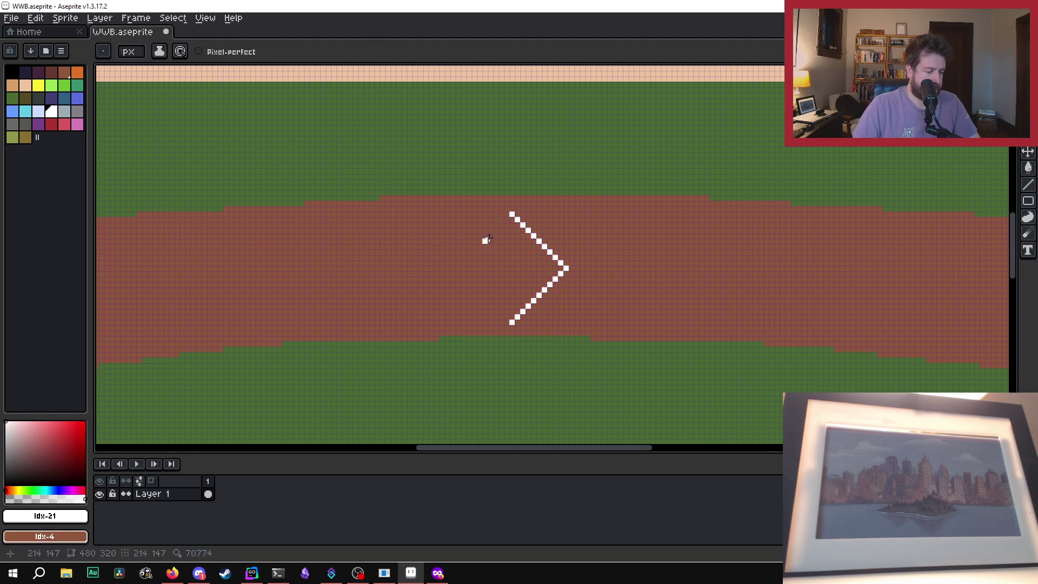
{"action": "key", "text": "super"}
{"action": "key", "text": "super"}
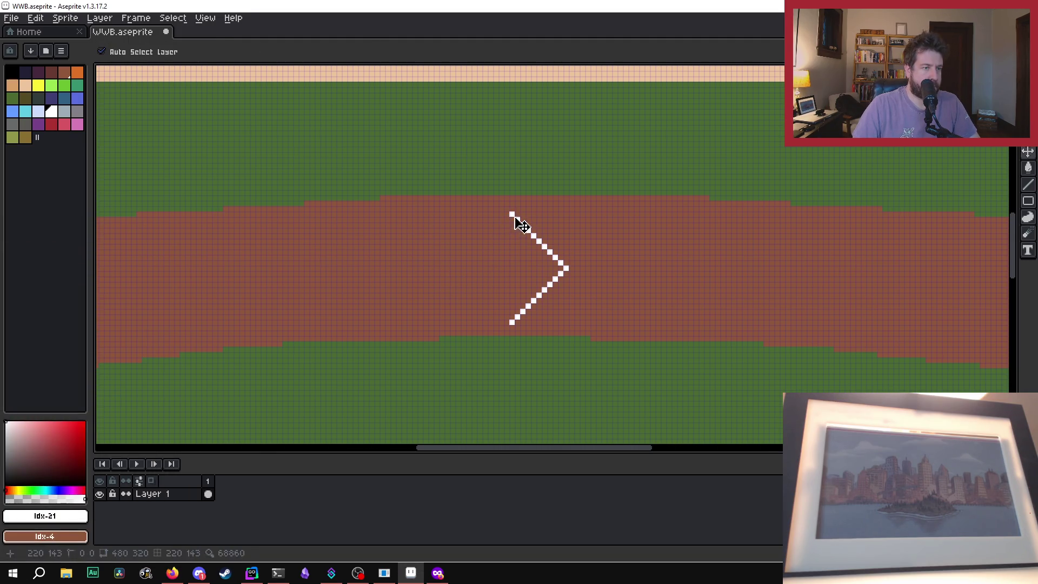
{"action": "key", "text": "b"}
{"action": "key", "text": "v"}
{"action": "key", "text": "b"}
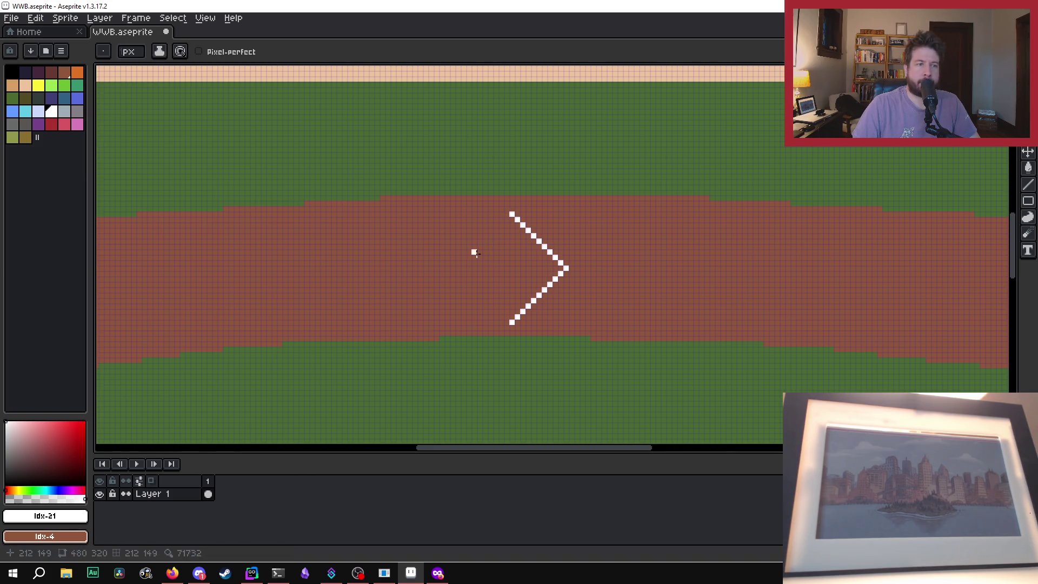
{"action": "left_click", "coordinate": [509, 217]}
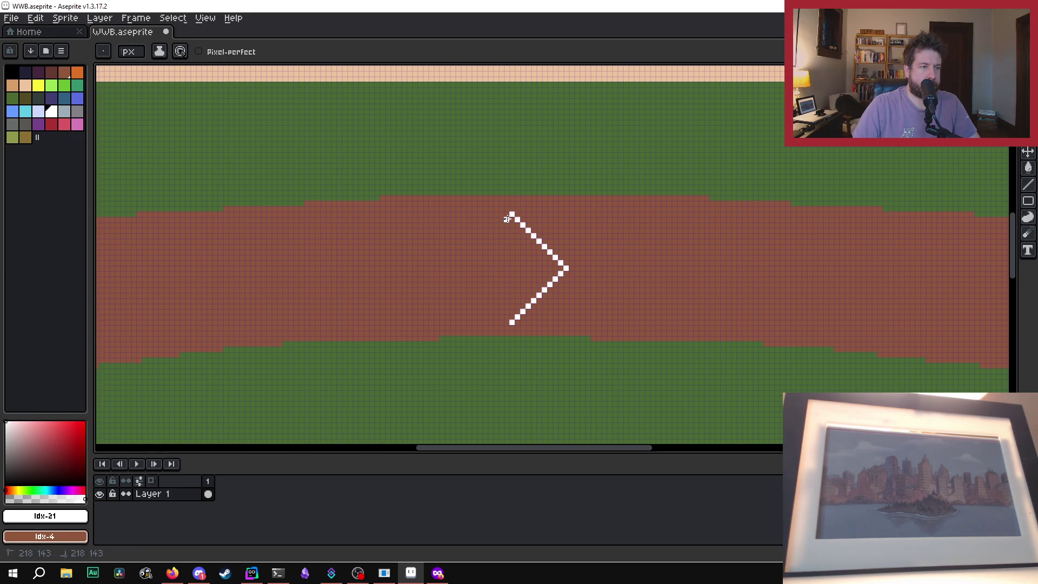
{"action": "key", "text": "v"}
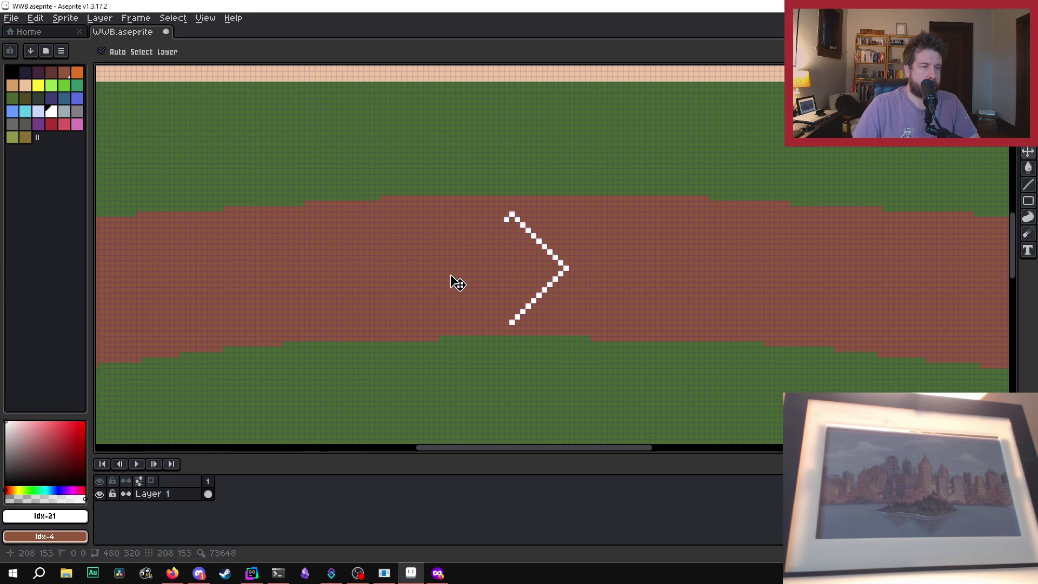
{"action": "key", "text": "b"}
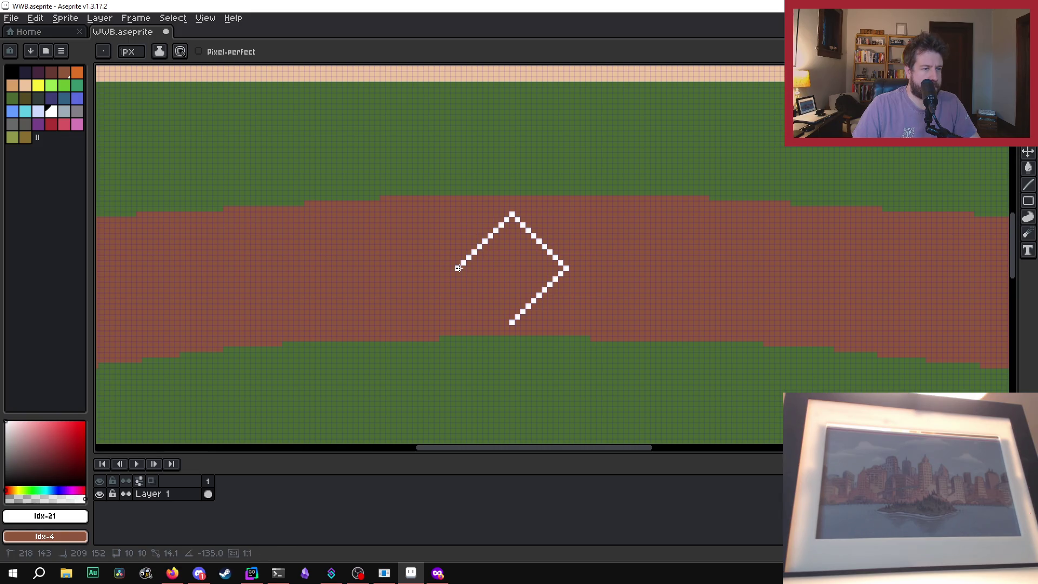
{"action": "left_click", "coordinate": [459, 269], "text": "shift"}
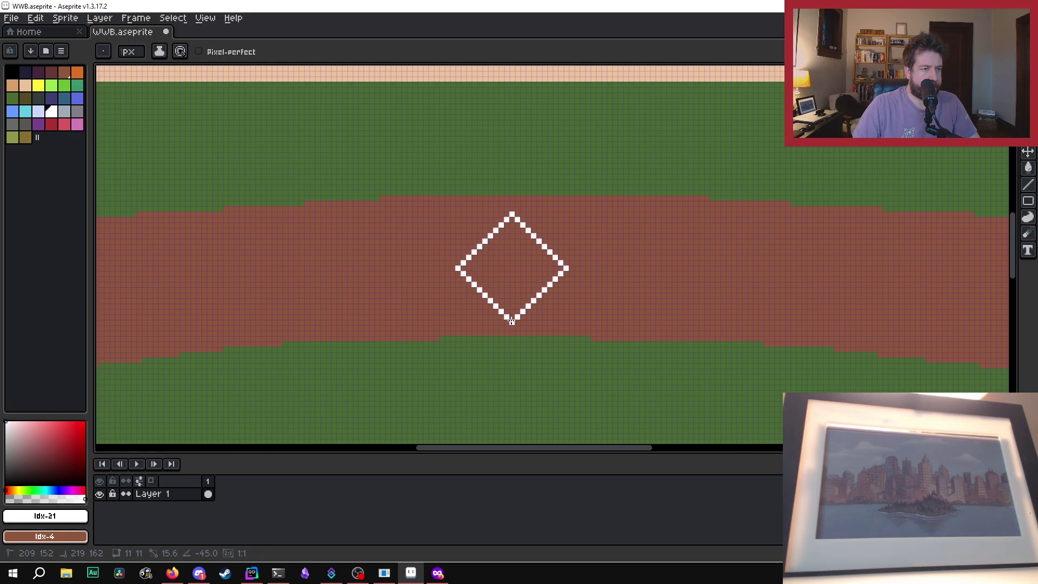
{"action": "left_click", "coordinate": [512, 321], "text": "shift"}
{"action": "scroll", "coordinate": [590, 279], "scroll_direction": "down", "scroll_amount": 8}
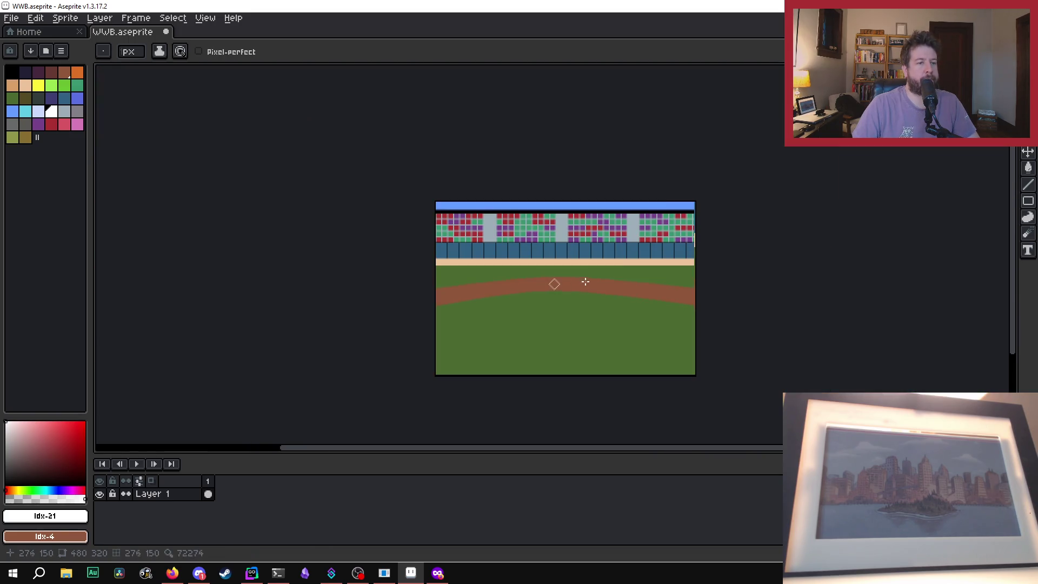
Step: Check Discord briefly, then return to the ballpark sprite
{"action": "scroll", "coordinate": [590, 278], "scroll_direction": "up", "scroll_amount": 5}
{"action": "scroll", "coordinate": [738, 210], "scroll_direction": "down", "scroll_amount": 1}
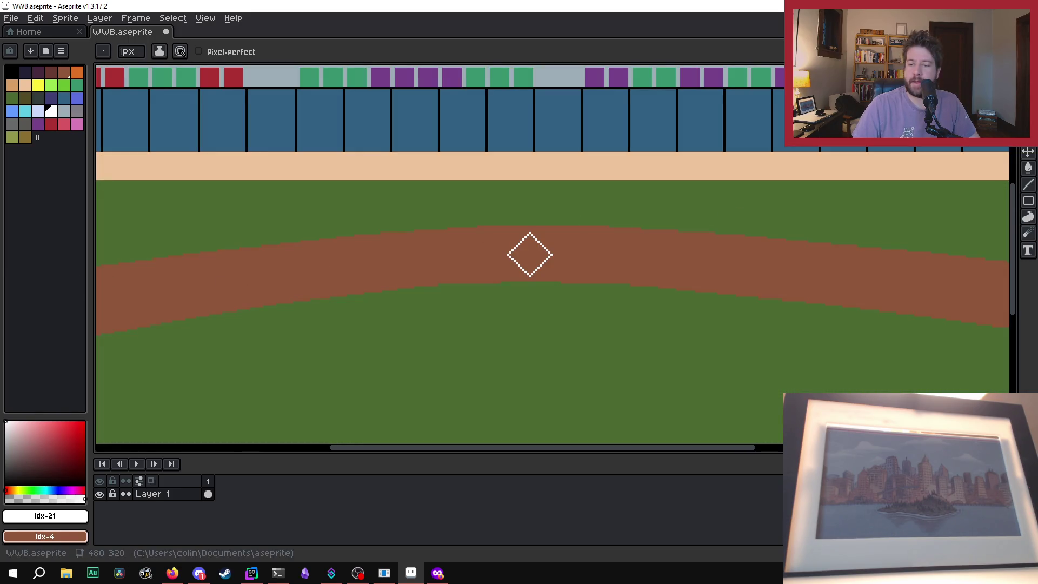
{"action": "key", "text": "alt+Tab"}
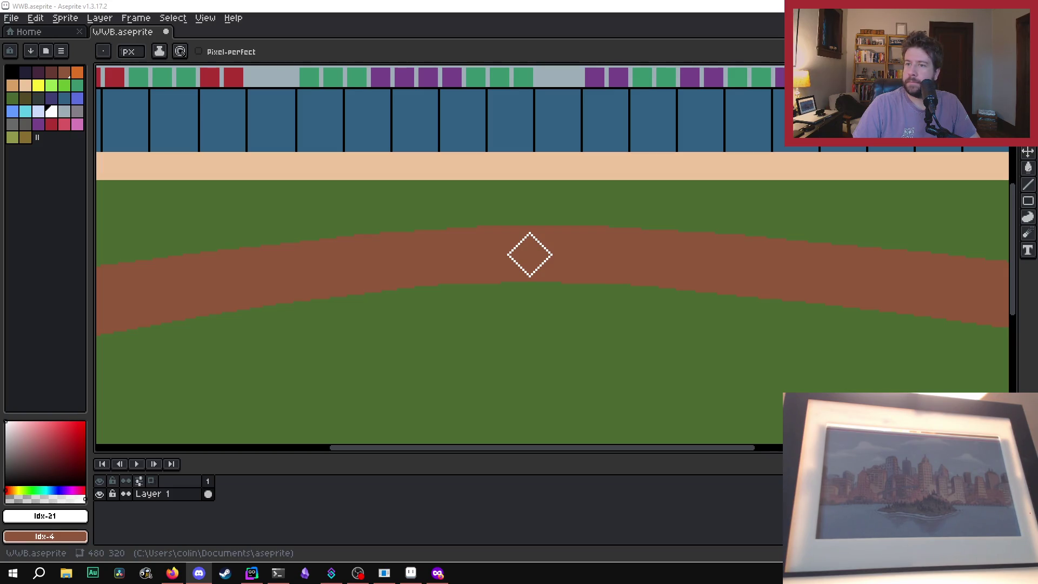
{"action": "scroll", "coordinate": [626, 236], "scroll_direction": "down", "scroll_amount": 4}
{"action": "scroll", "coordinate": [767, 227], "scroll_direction": "up", "scroll_amount": 1}
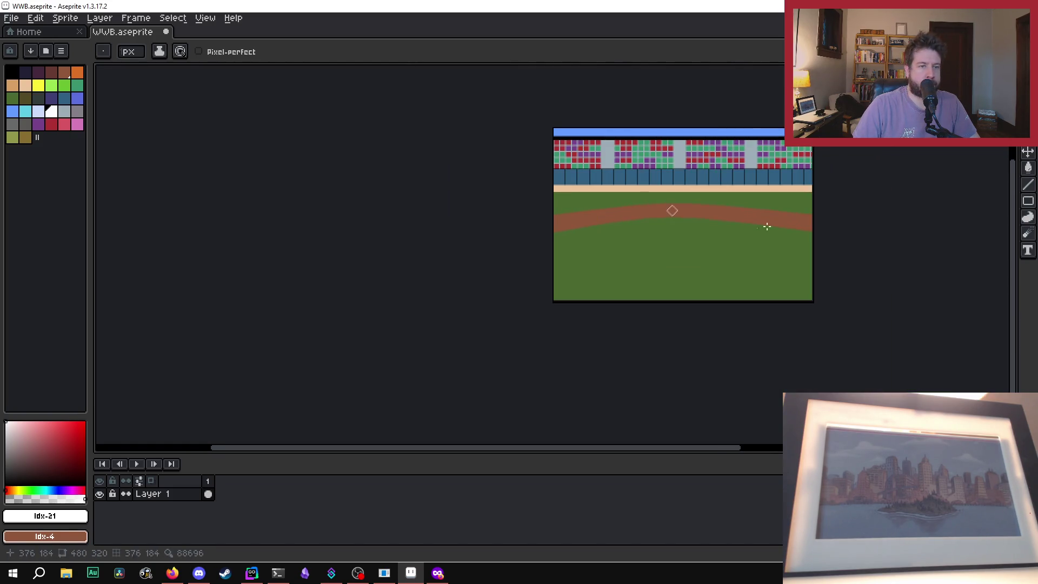
{"action": "scroll", "coordinate": [767, 226], "scroll_direction": "up", "scroll_amount": 1}
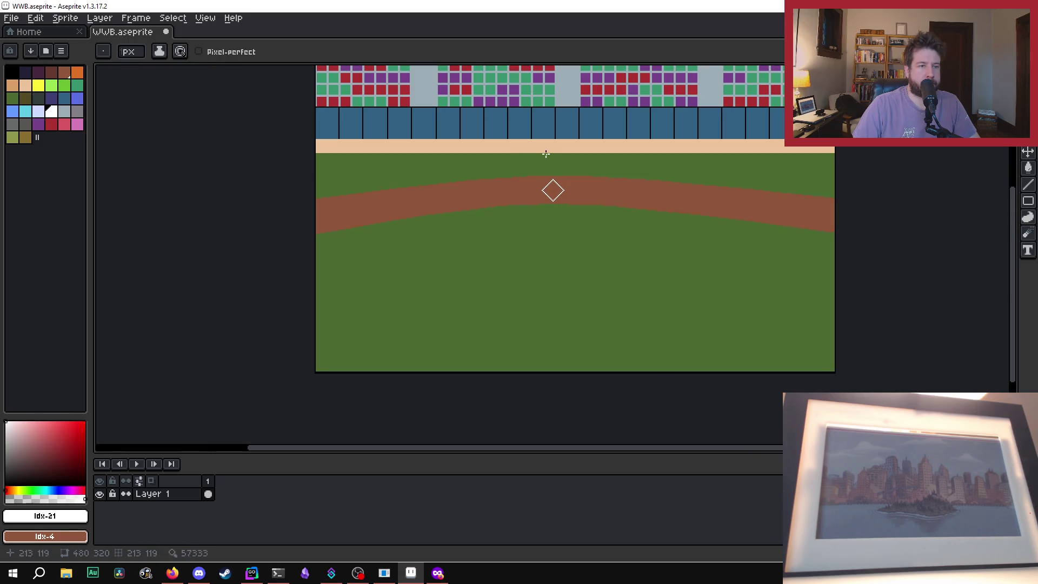
{"action": "scroll", "coordinate": [545, 154], "scroll_direction": "up", "scroll_amount": 5}
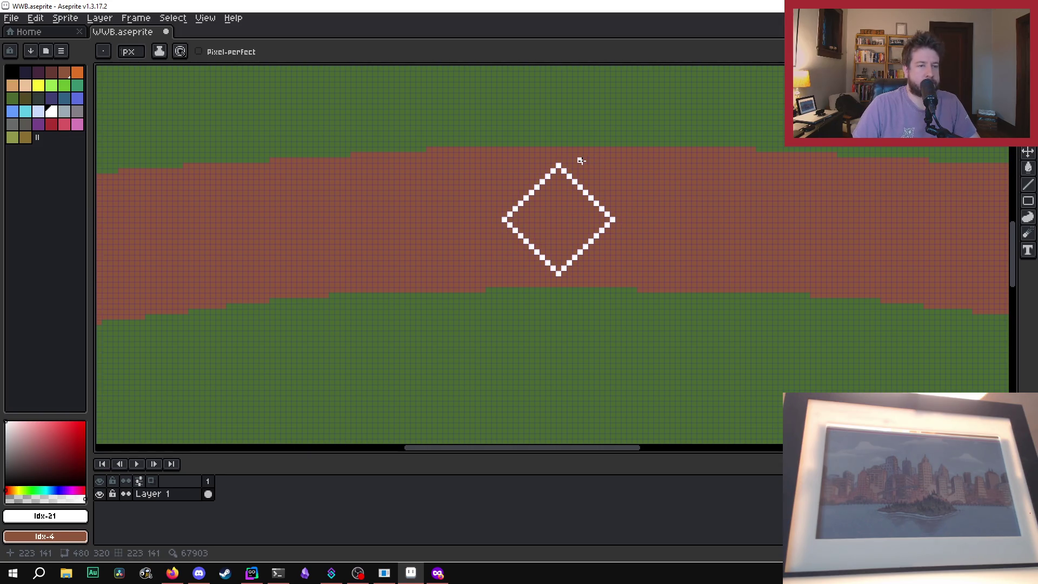
Step: Undo both white diamond strokes and save WWB.aseprite
{"action": "key", "text": "ctrl+z"}
{"action": "key", "text": "ctrl+z"}
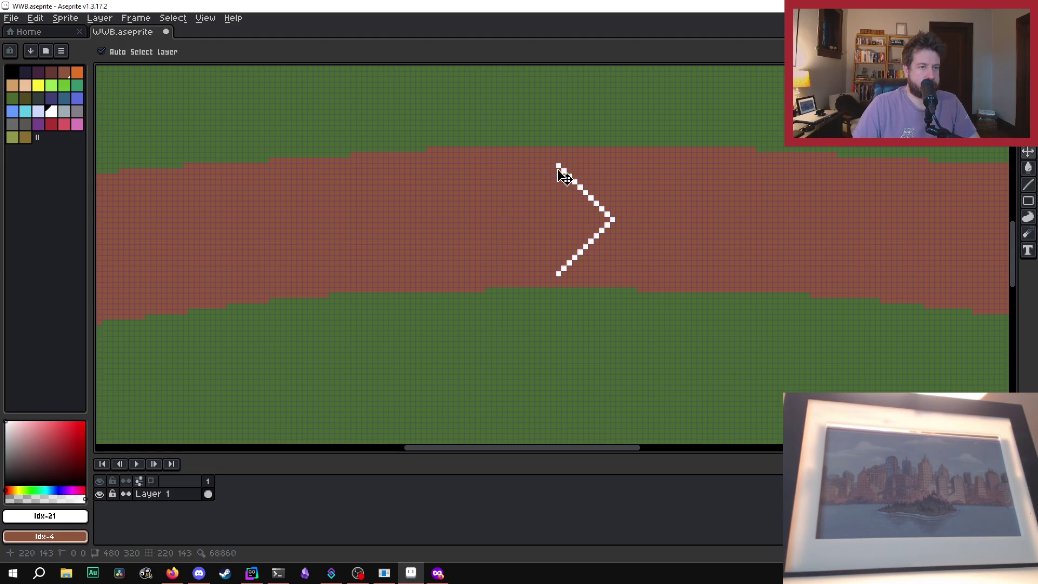
{"action": "key", "text": "ctrl+z"}
{"action": "key", "text": "ctrl+z"}
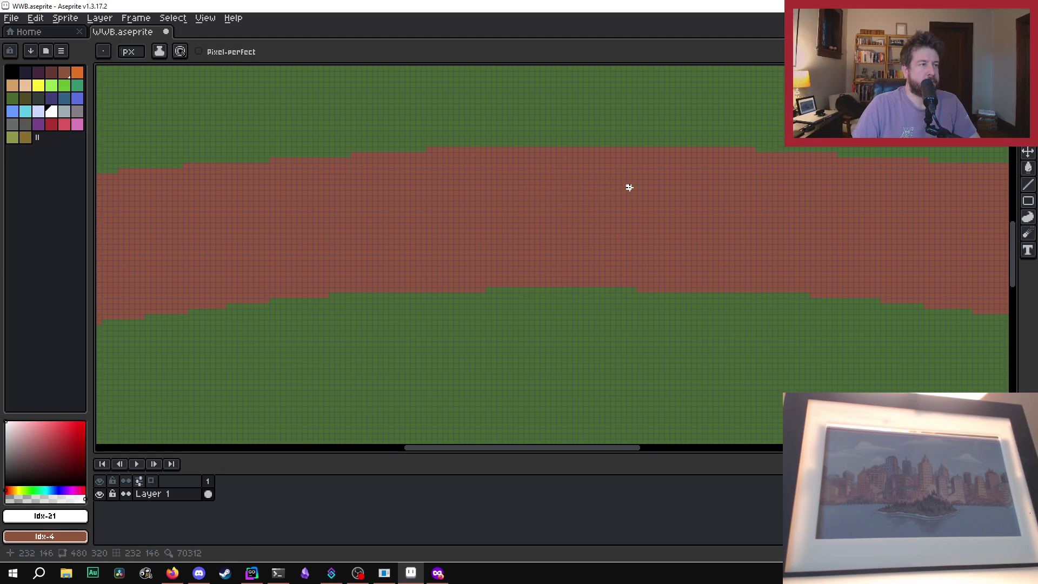
{"action": "key", "text": "ctrl+s"}
{"action": "key", "text": "1"}
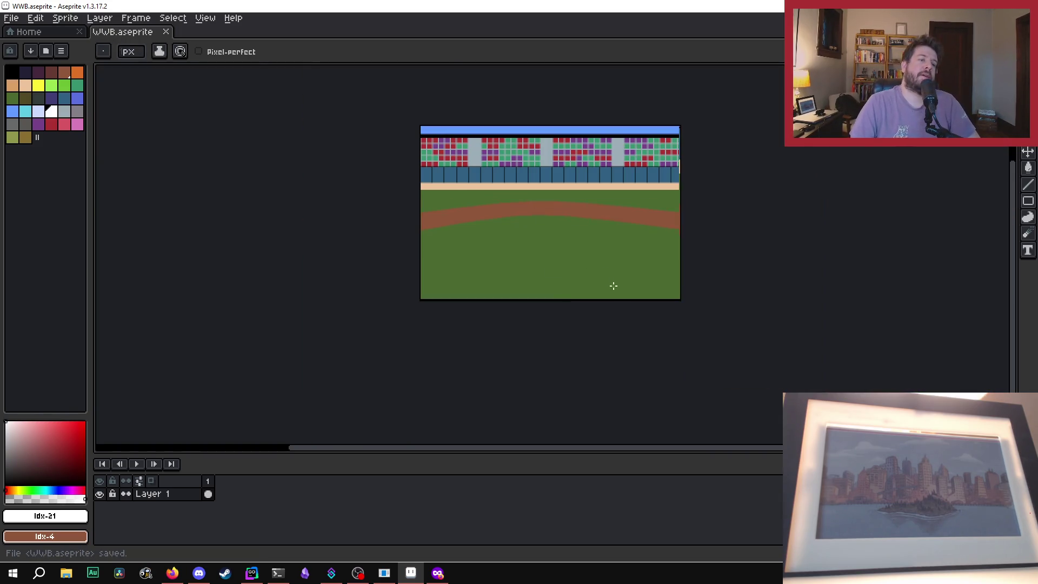
Step: Sample the dirt band's brown and switch back to the 1px Pencil
{"action": "scroll", "coordinate": [667, 228], "scroll_direction": "up", "scroll_amount": 1}
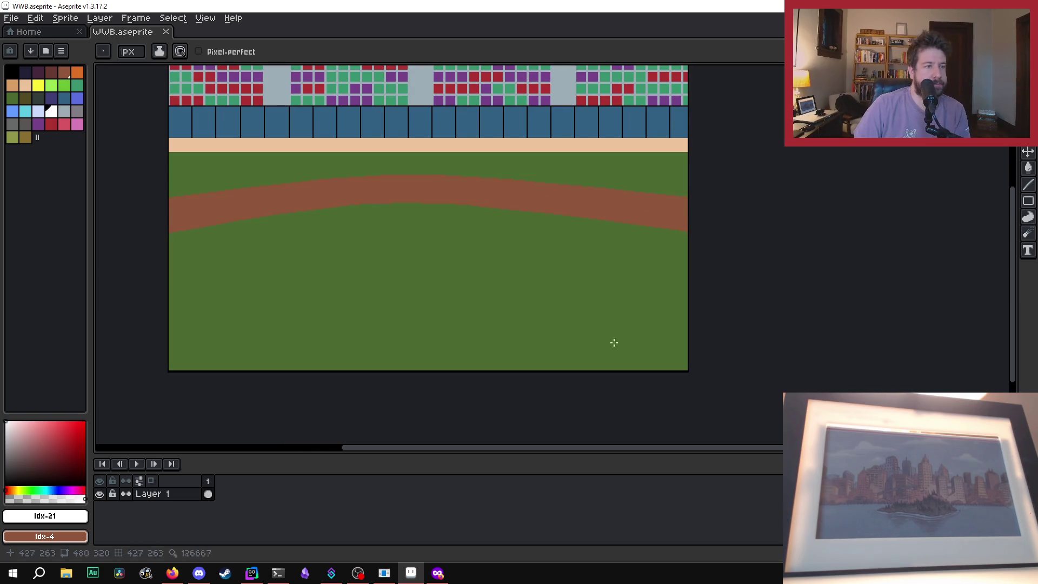
{"action": "left_click_drag", "start_coordinate": [671, 452], "coordinate": [584, 452]}
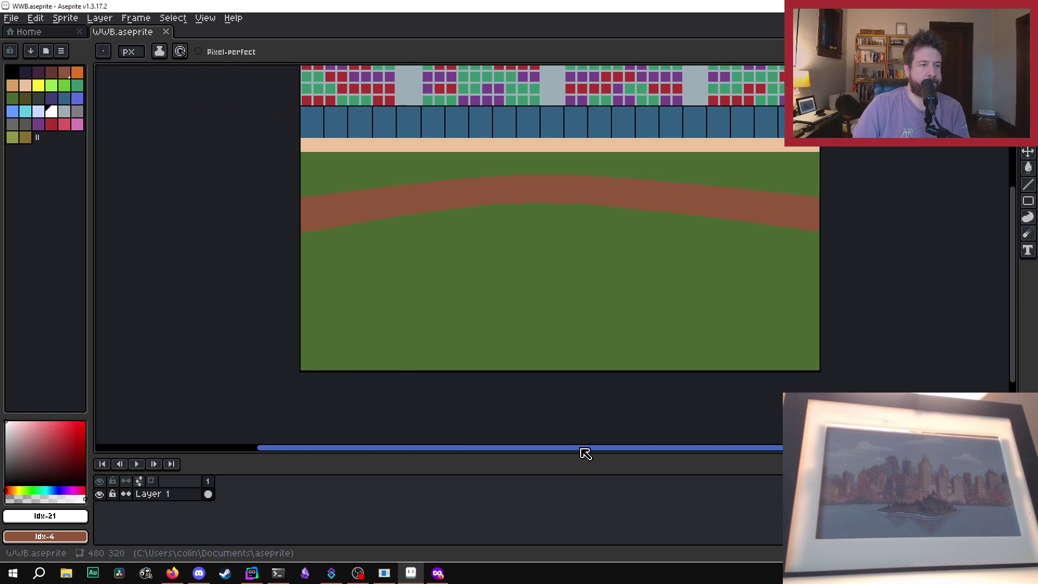
{"action": "scroll", "coordinate": [489, 178], "scroll_direction": "up", "scroll_amount": 4}
{"action": "scroll", "coordinate": [433, 225], "scroll_direction": "down", "scroll_amount": 2}
{"action": "scroll", "coordinate": [654, 278], "scroll_direction": "up", "scroll_amount": 2}
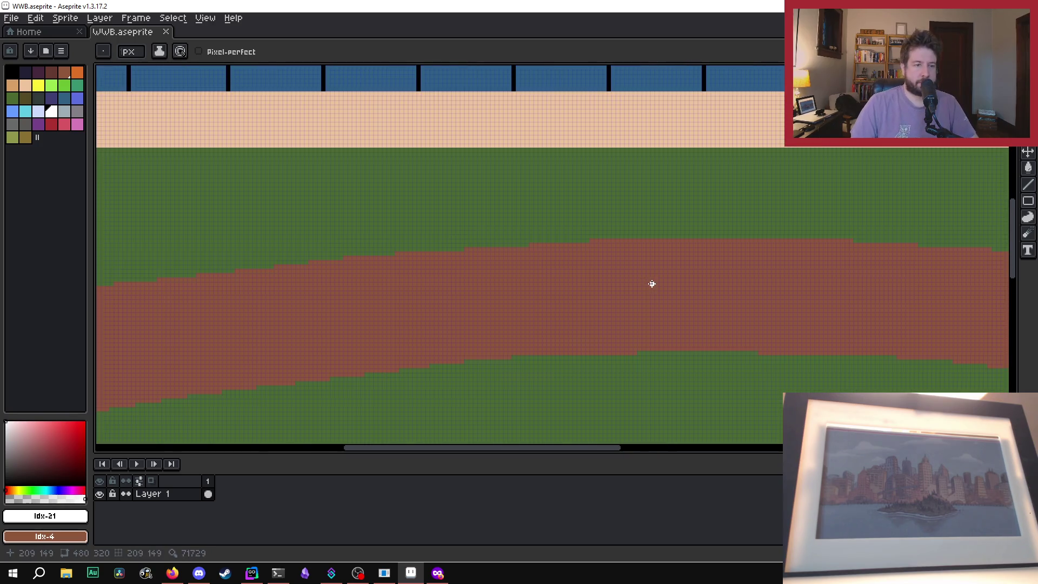
{"action": "left_click", "coordinate": [646, 290], "text": "alt"}
{"action": "scroll", "coordinate": [651, 285], "scroll_direction": "up", "scroll_amount": 1}
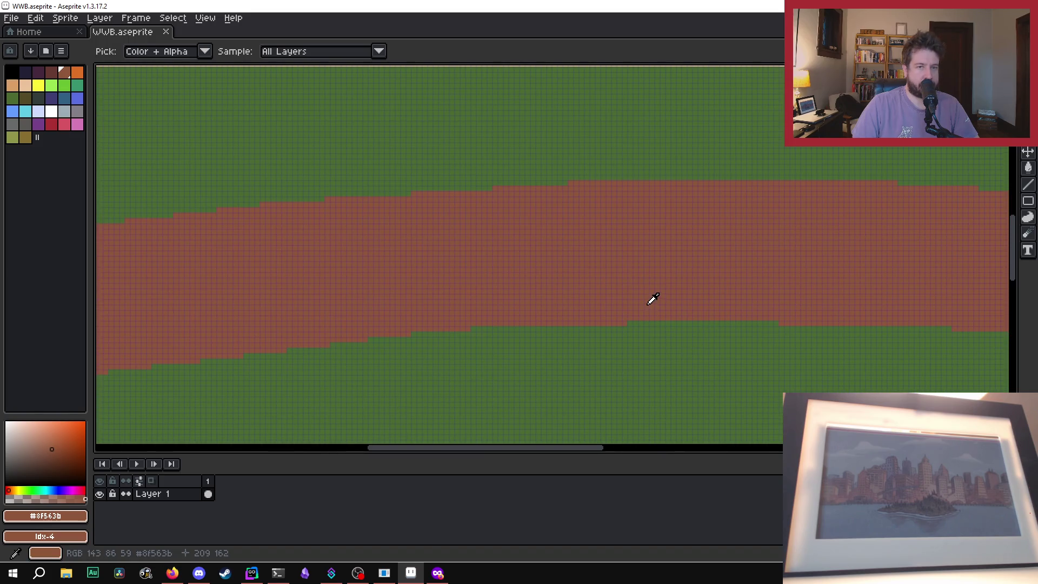
{"action": "key", "text": "b"}
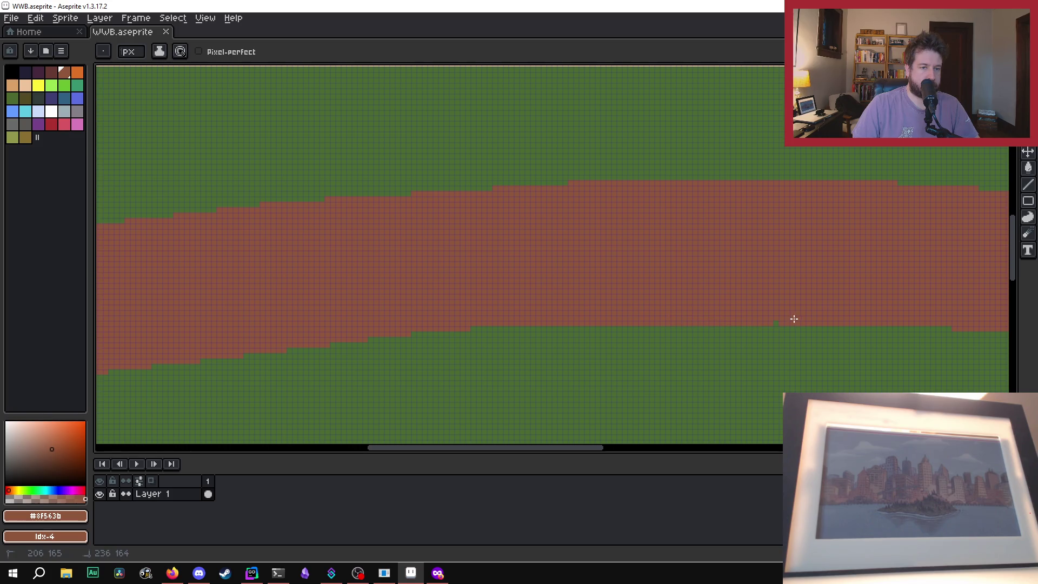
{"action": "scroll", "coordinate": [777, 322], "scroll_direction": "down", "scroll_amount": 4}
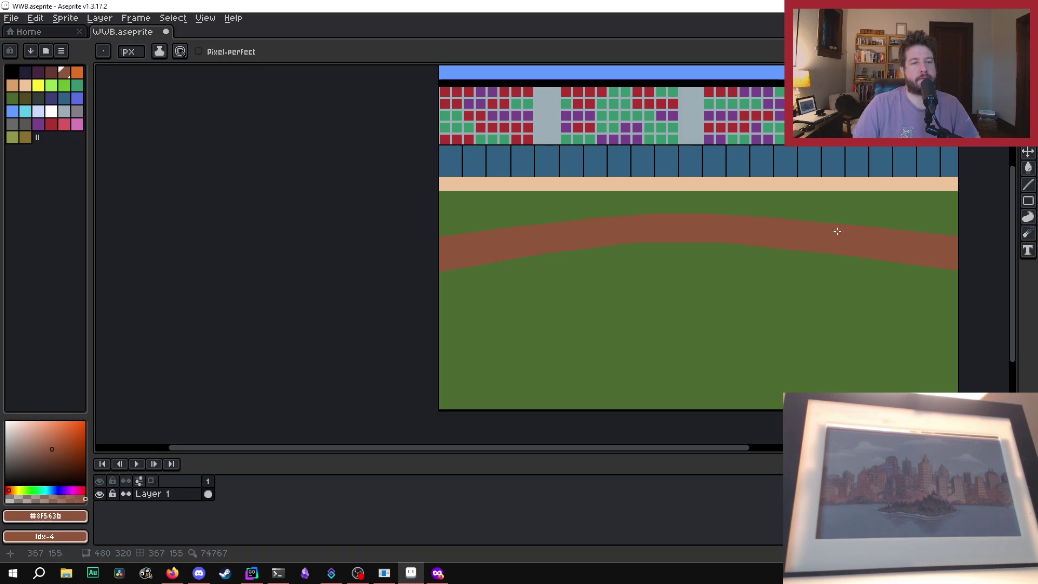
{"action": "scroll", "coordinate": [680, 241], "scroll_direction": "up", "scroll_amount": 2}
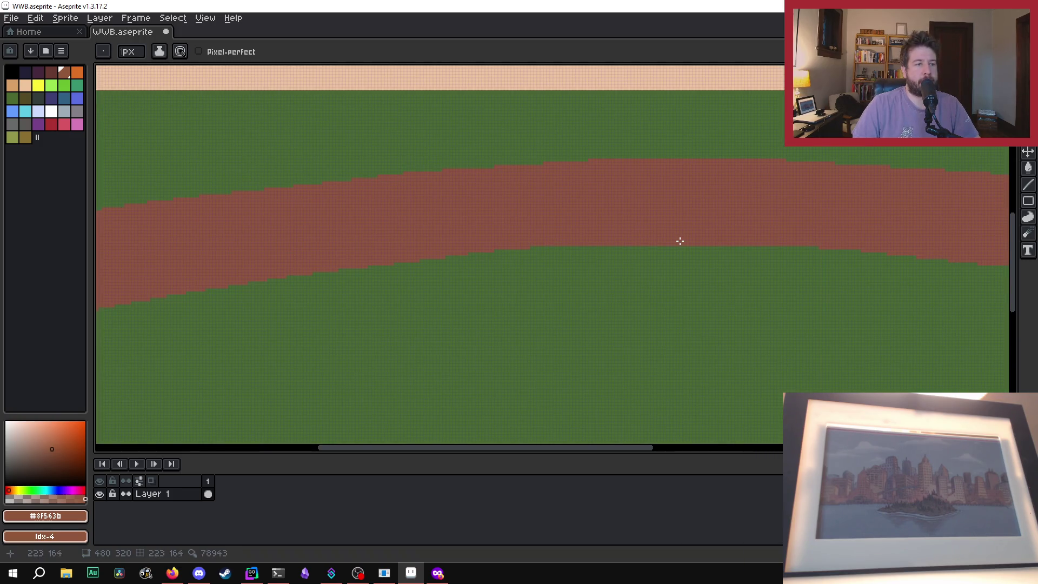
{"action": "scroll", "coordinate": [679, 236], "scroll_direction": "down", "scroll_amount": 2}
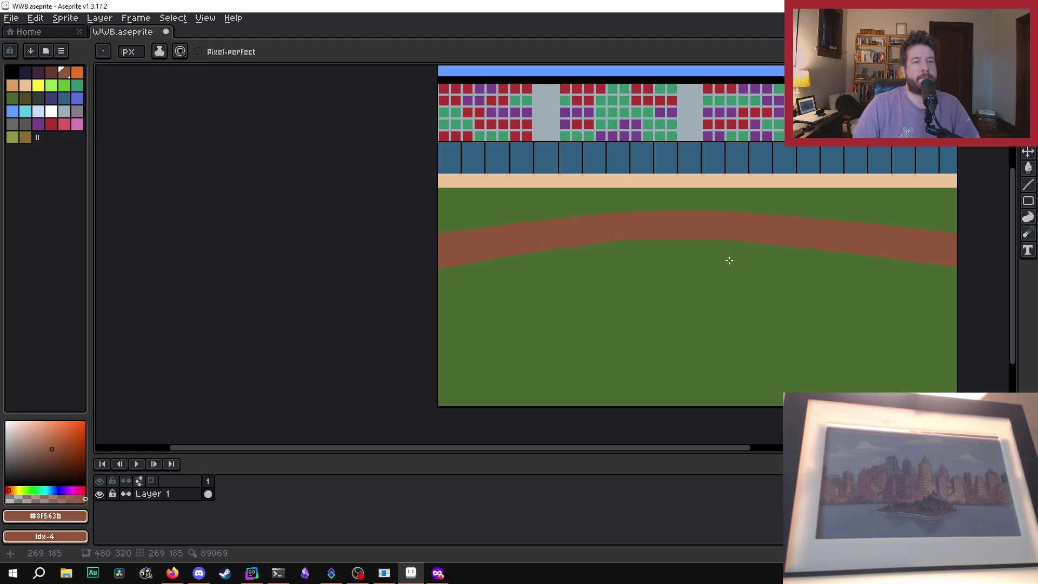
{"action": "scroll", "coordinate": [730, 261], "scroll_direction": "up", "scroll_amount": 4}
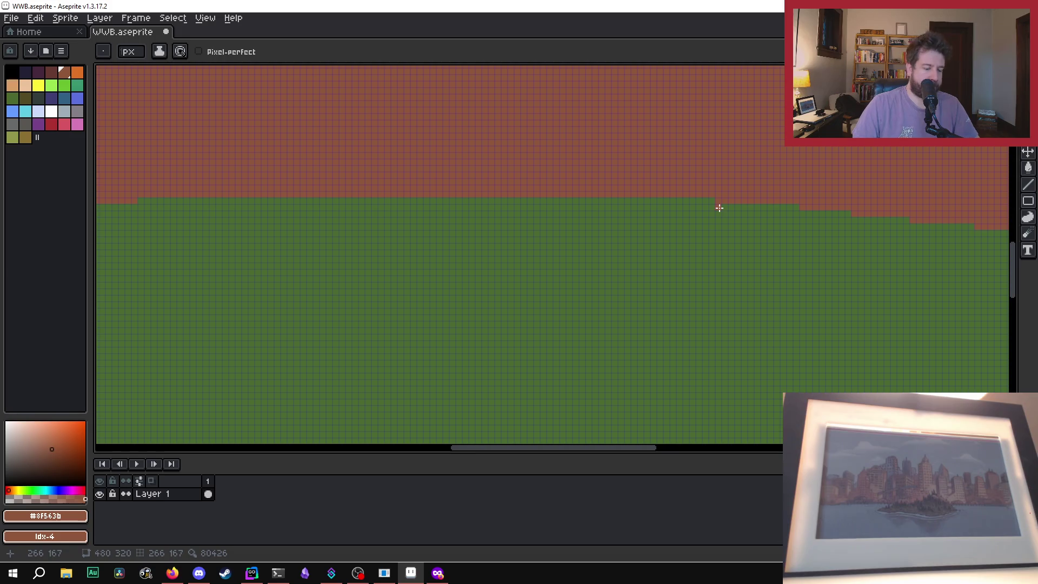
Step: Paint the stray dirt-edge pixel field green #4b692f and save WWB.aseprite
{"action": "left_click", "coordinate": [724, 203], "text": "alt"}
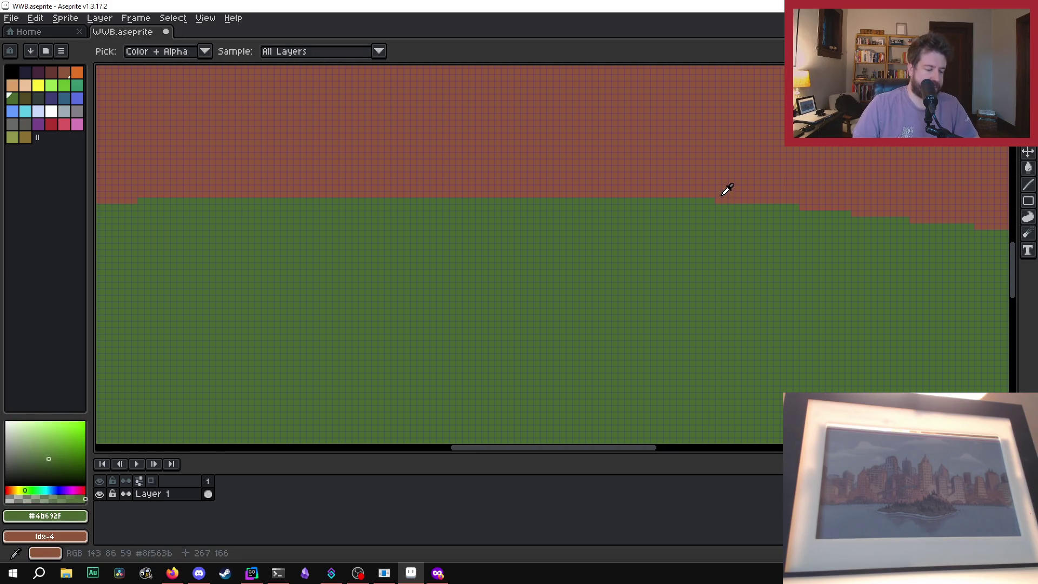
{"action": "left_click", "coordinate": [445, 175]}
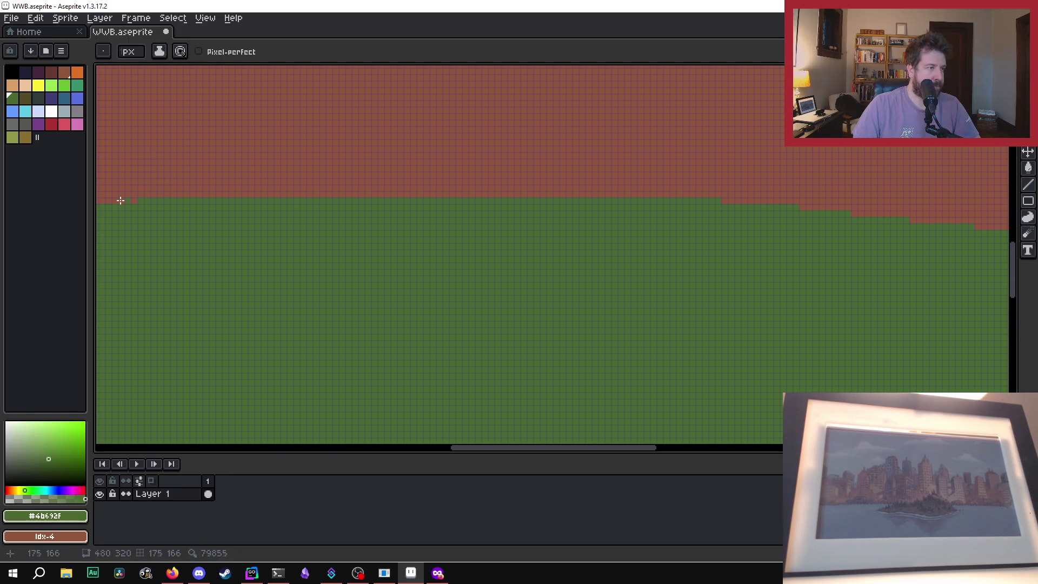
{"action": "scroll", "coordinate": [631, 248], "scroll_direction": "down", "scroll_amount": 6}
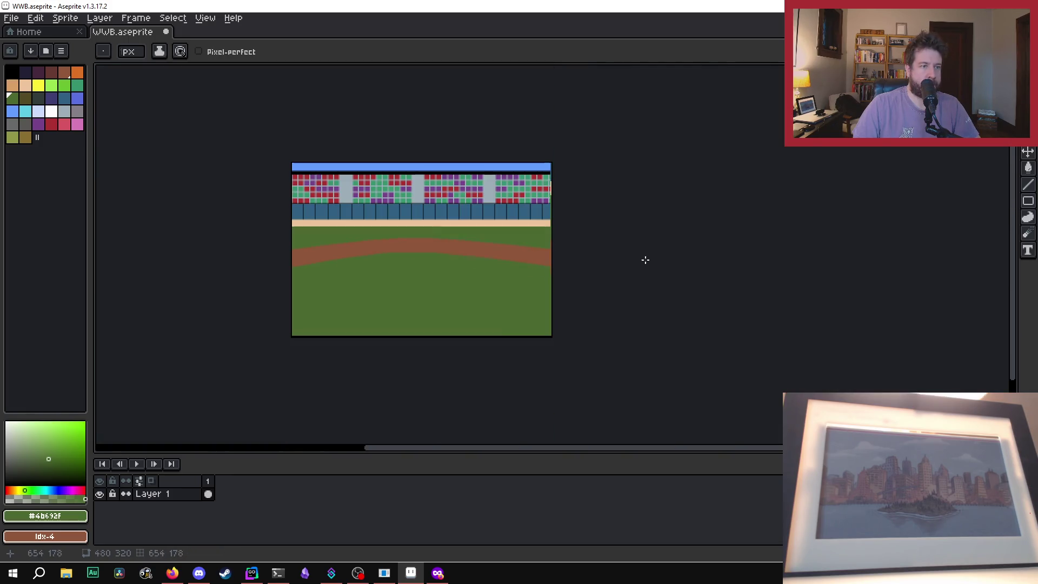
{"action": "left_click_drag", "start_coordinate": [514, 452], "coordinate": [424, 456]}
{"action": "scroll", "coordinate": [598, 287], "scroll_direction": "up", "scroll_amount": 1}
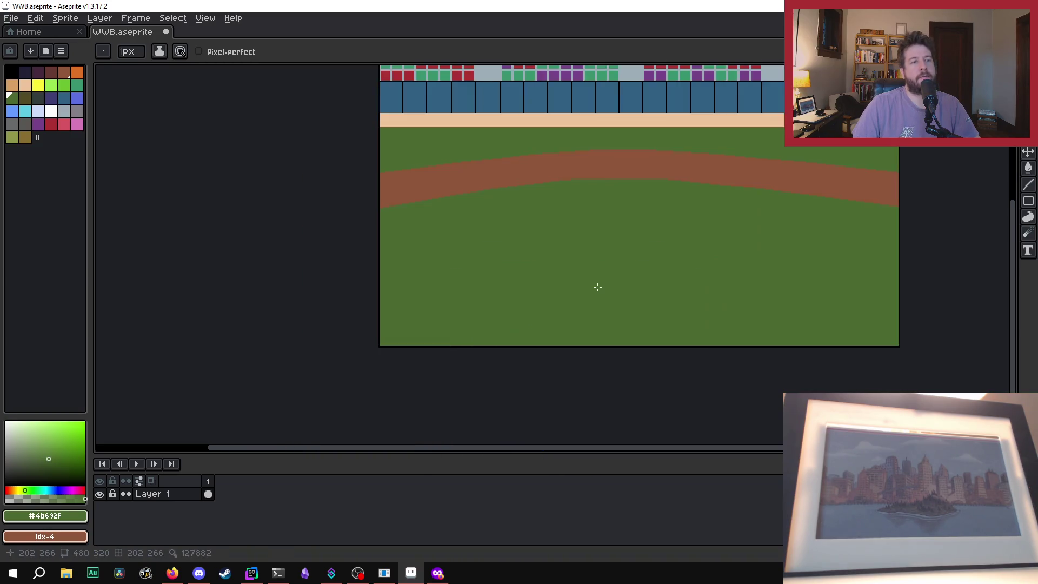
{"action": "scroll", "coordinate": [703, 209], "scroll_direction": "up", "scroll_amount": 2}
{"action": "scroll", "coordinate": [703, 208], "scroll_direction": "down", "scroll_amount": 3}
{"action": "scroll", "coordinate": [591, 144], "scroll_direction": "up", "scroll_amount": 2}
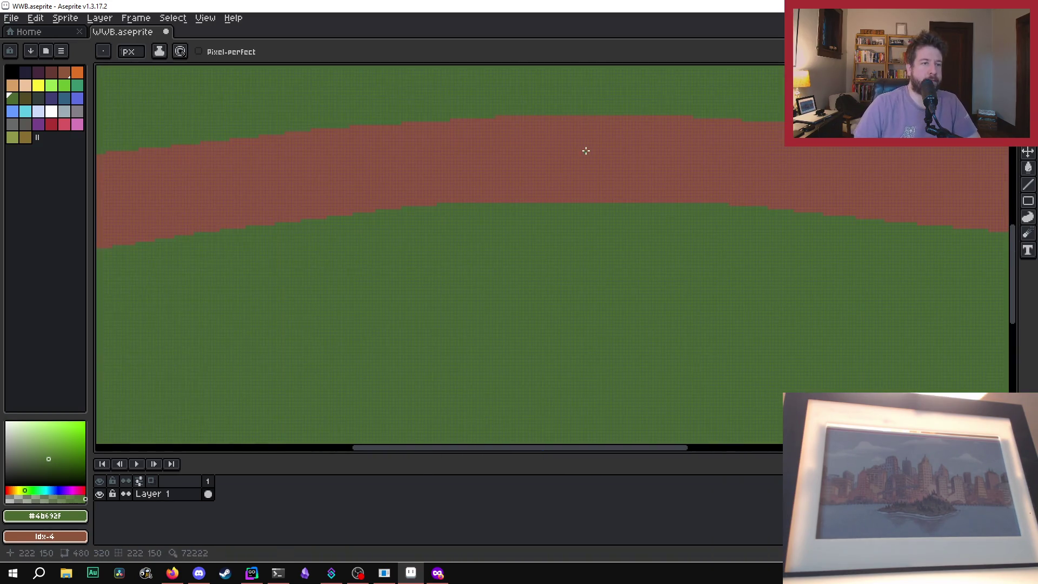
{"action": "scroll", "coordinate": [575, 141], "scroll_direction": "up", "scroll_amount": 1}
{"action": "scroll", "coordinate": [555, 154], "scroll_direction": "up", "scroll_amount": 1}
{"action": "scroll", "coordinate": [556, 155], "scroll_direction": "down", "scroll_amount": 1}
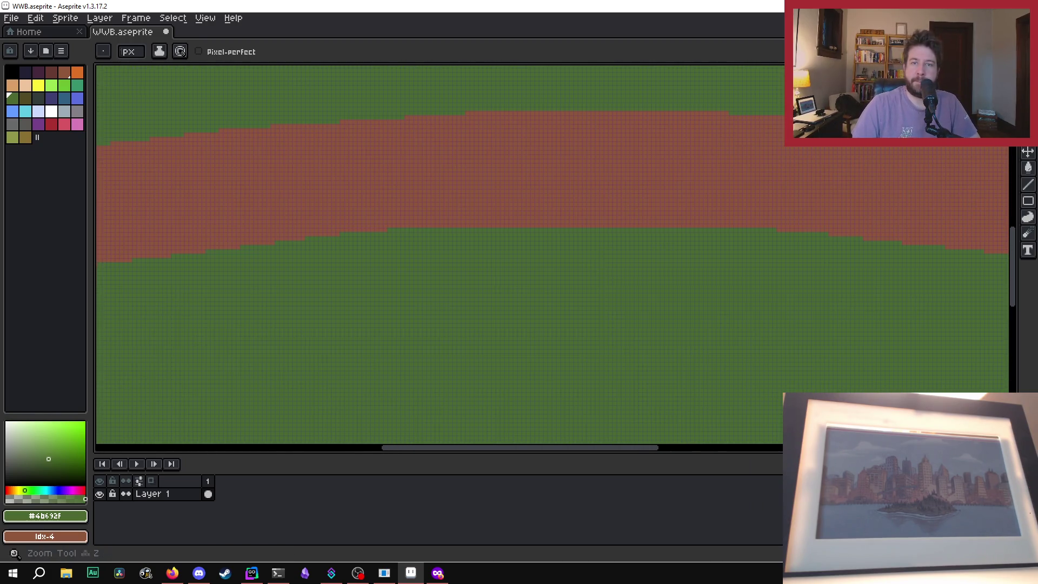
{"action": "key", "text": "i"}
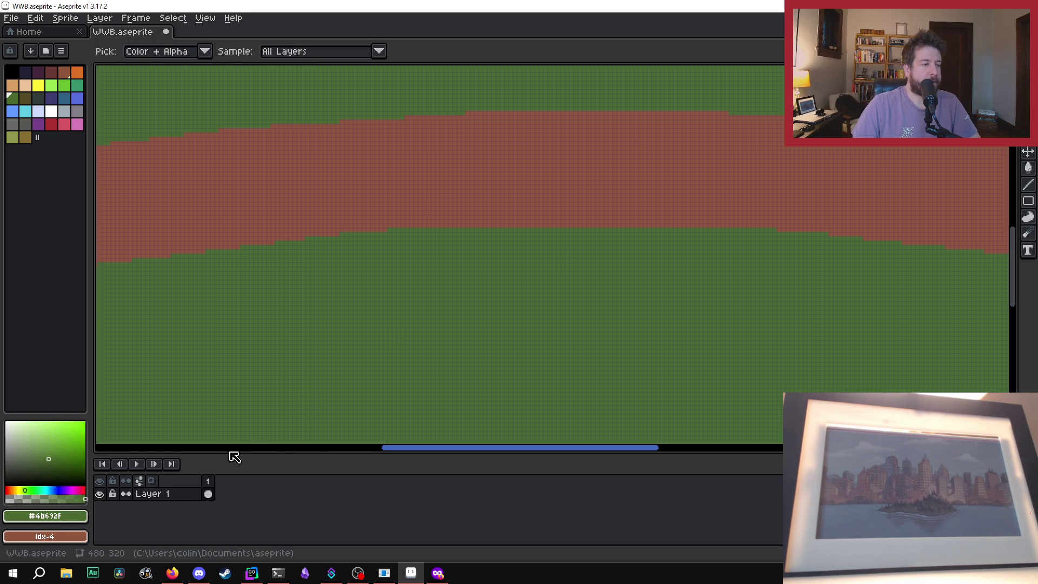
{"action": "key", "text": "ctrl+s"}
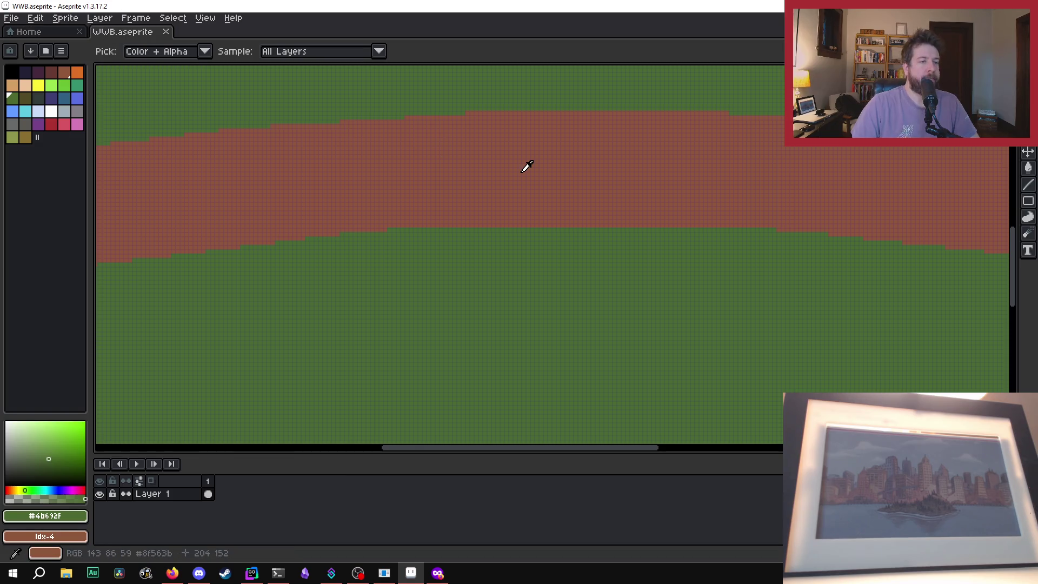
{"action": "scroll", "coordinate": [535, 186], "scroll_direction": "down", "scroll_amount": 5}
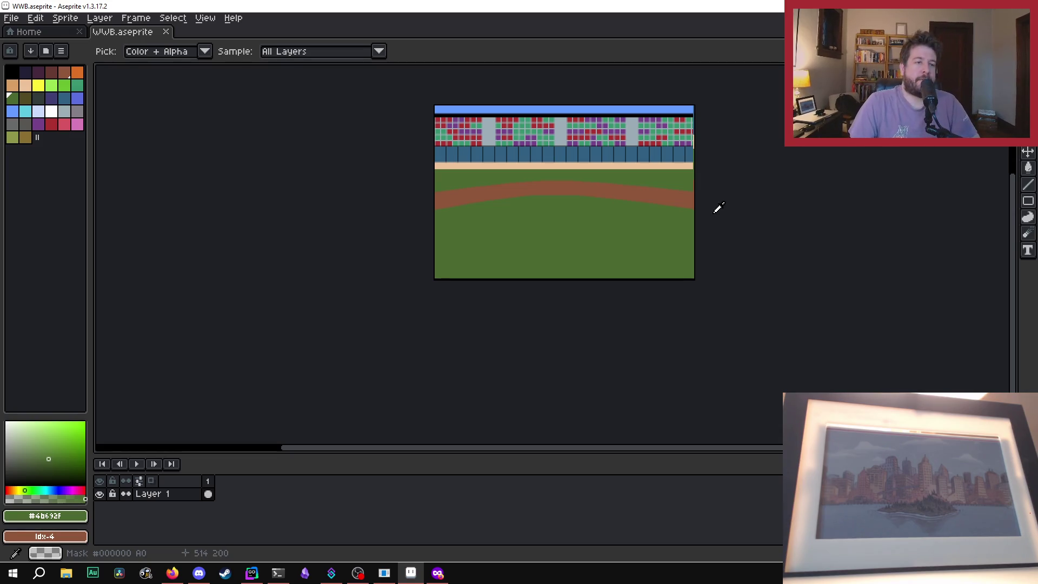
{"action": "scroll", "coordinate": [568, 209], "scroll_direction": "up", "scroll_amount": 2}
{"action": "scroll", "coordinate": [634, 284], "scroll_direction": "down", "scroll_amount": 2}
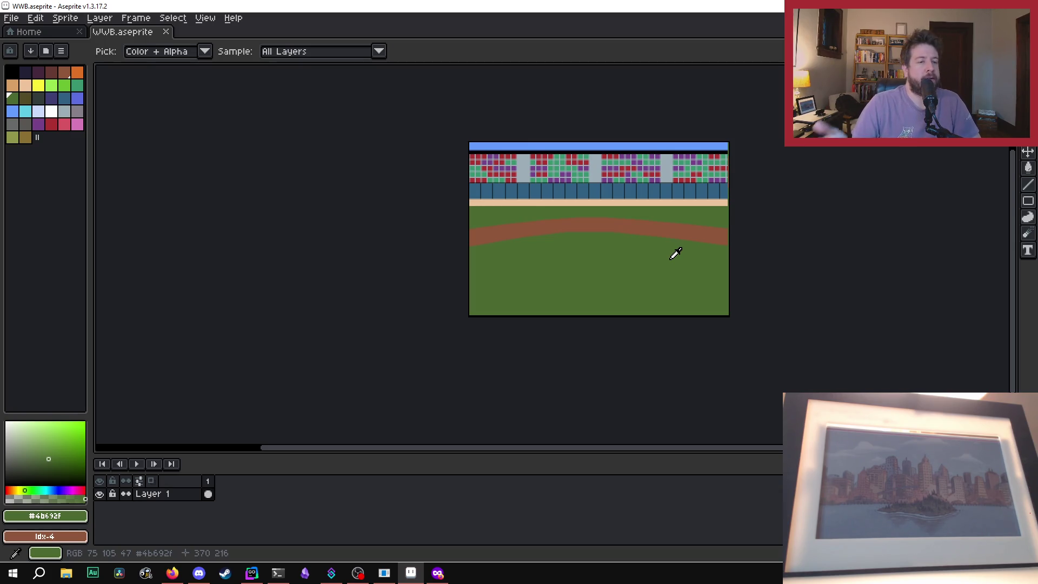
{"action": "scroll", "coordinate": [687, 238], "scroll_direction": "up", "scroll_amount": 1}
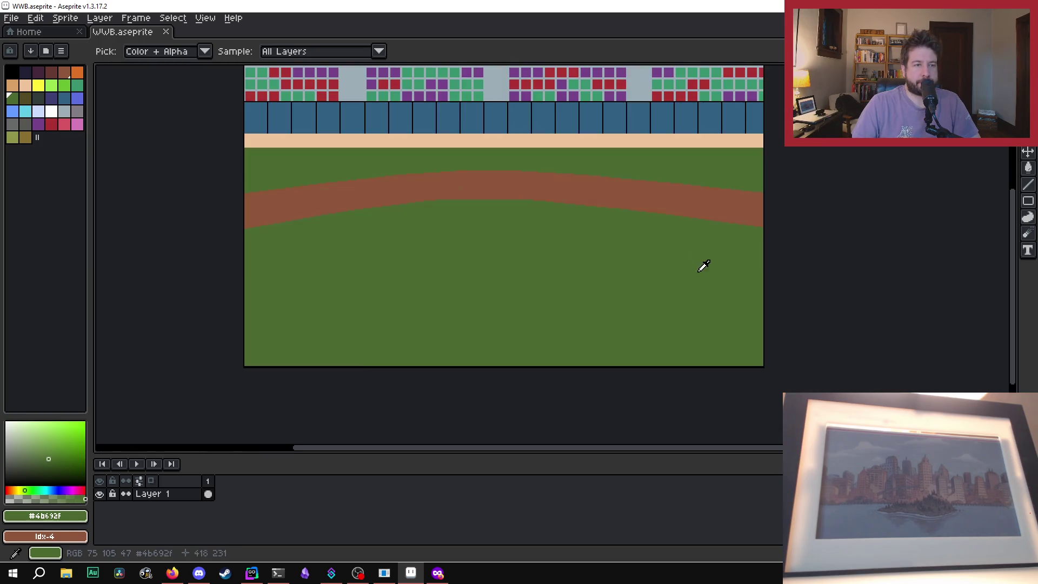
{"action": "scroll", "coordinate": [831, 378], "scroll_direction": "down", "scroll_amount": 1}
{"action": "scroll", "coordinate": [926, 327], "scroll_direction": "up", "scroll_amount": 1}
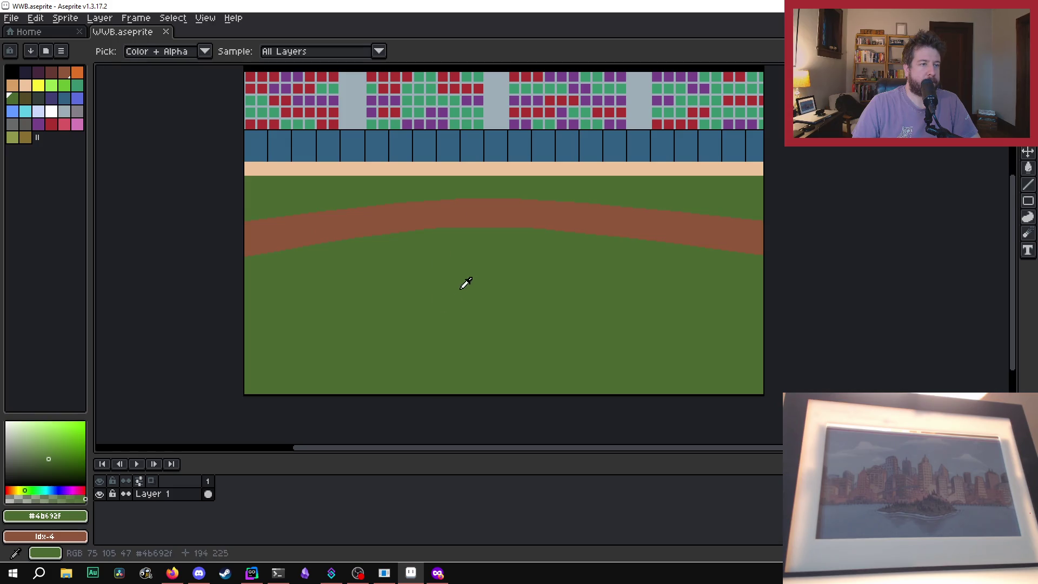
{"action": "scroll", "coordinate": [486, 321], "scroll_direction": "down", "scroll_amount": 2}
{"action": "scroll", "coordinate": [448, 206], "scroll_direction": "up", "scroll_amount": 2}
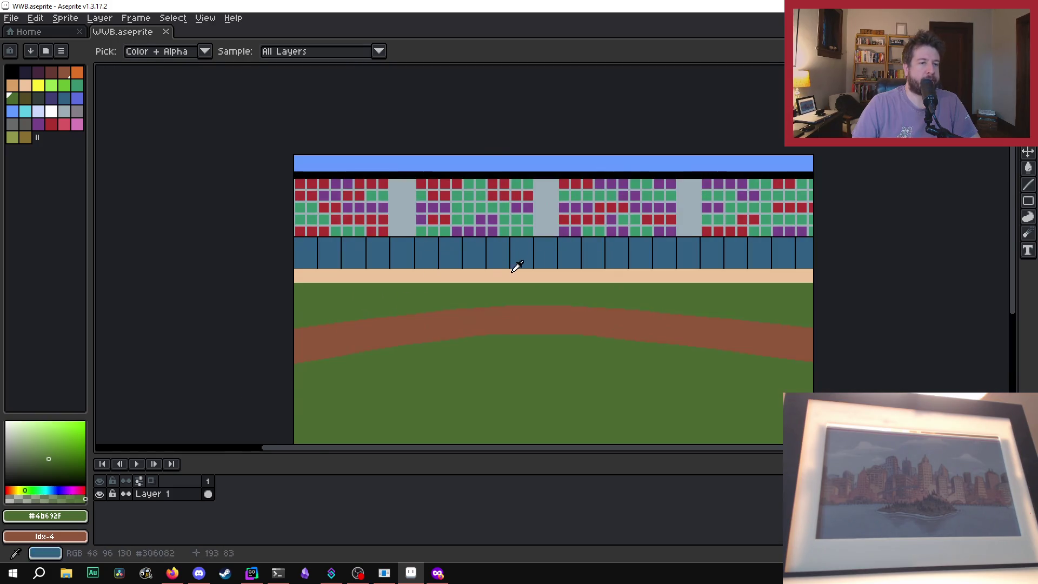
{"action": "scroll", "coordinate": [529, 283], "scroll_direction": "down", "scroll_amount": 2}
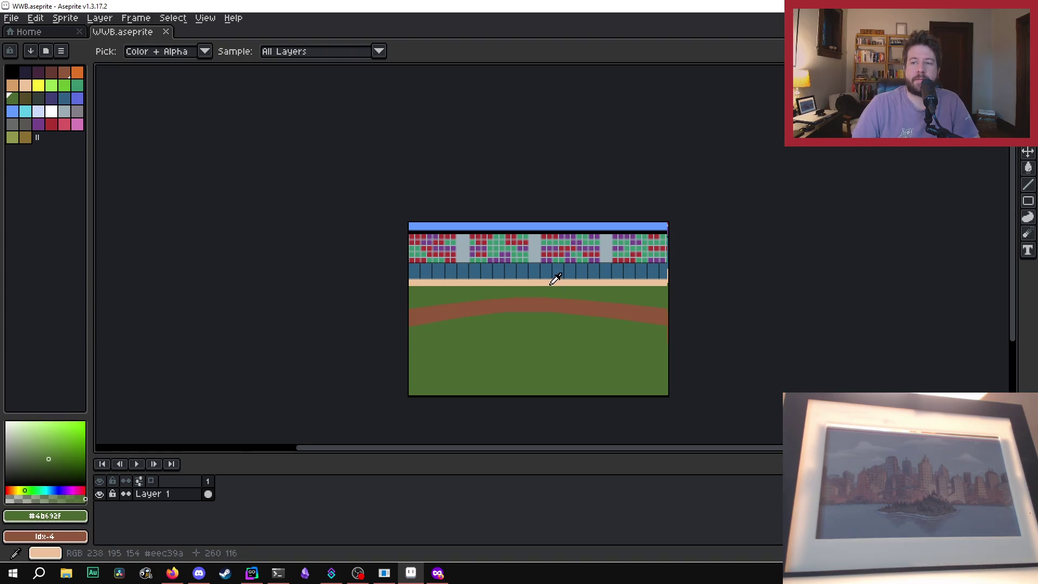
{"action": "scroll", "coordinate": [539, 375], "scroll_direction": "up", "scroll_amount": 1}
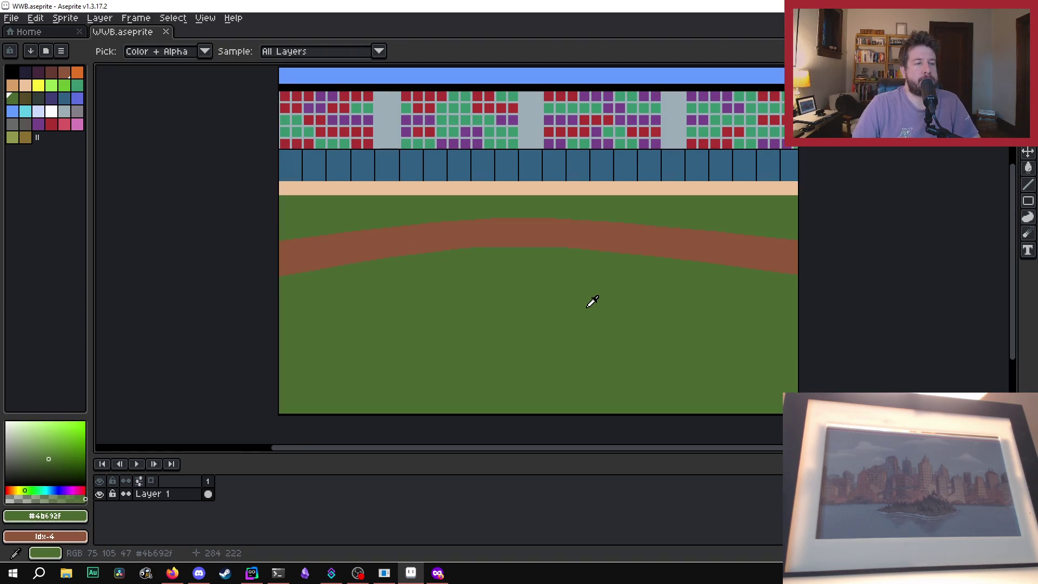
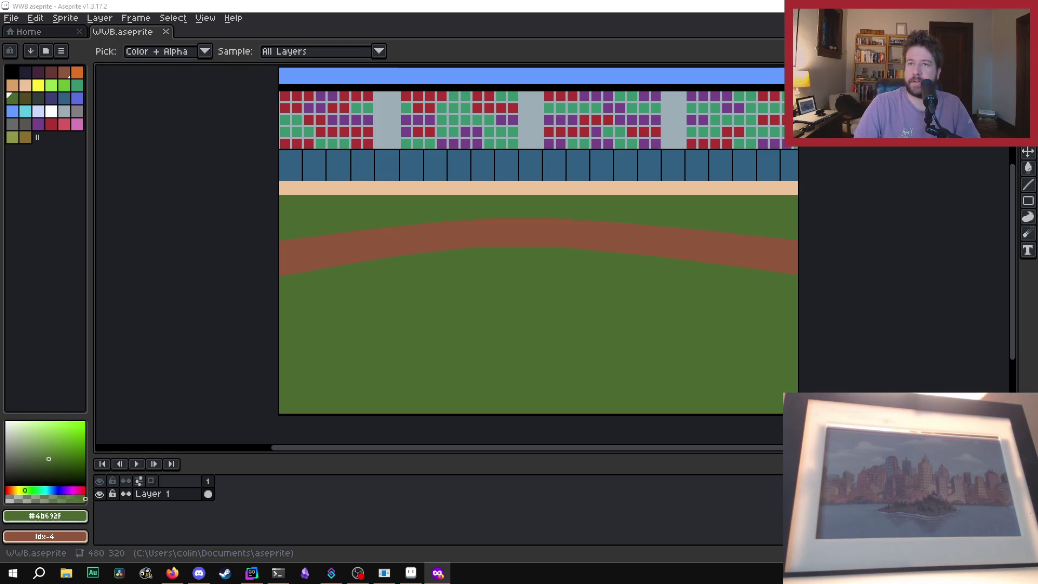
Step: Bring the browser with the MLB Gameday live game page in front of Aseprite
{"action": "key", "text": "alt+Tab"}
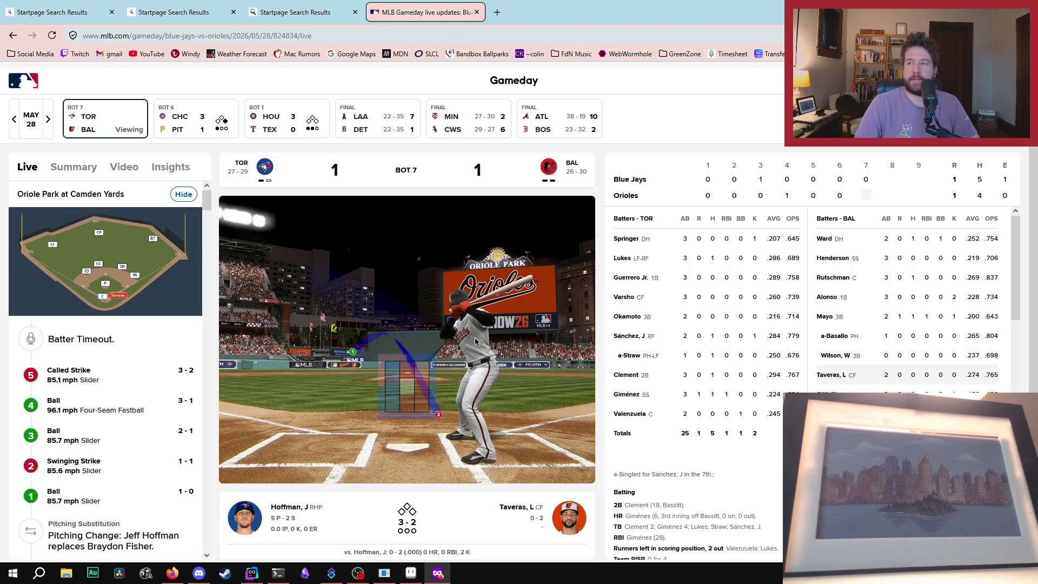
Step: Look over the day's games, opening the Twins–White Sox recap, then the Blue Jays–Orioles game
{"action": "scroll", "coordinate": [409, 317], "scroll_direction": "down", "scroll_amount": 1}
{"action": "scroll", "coordinate": [446, 260], "scroll_direction": "down", "scroll_amount": 3}
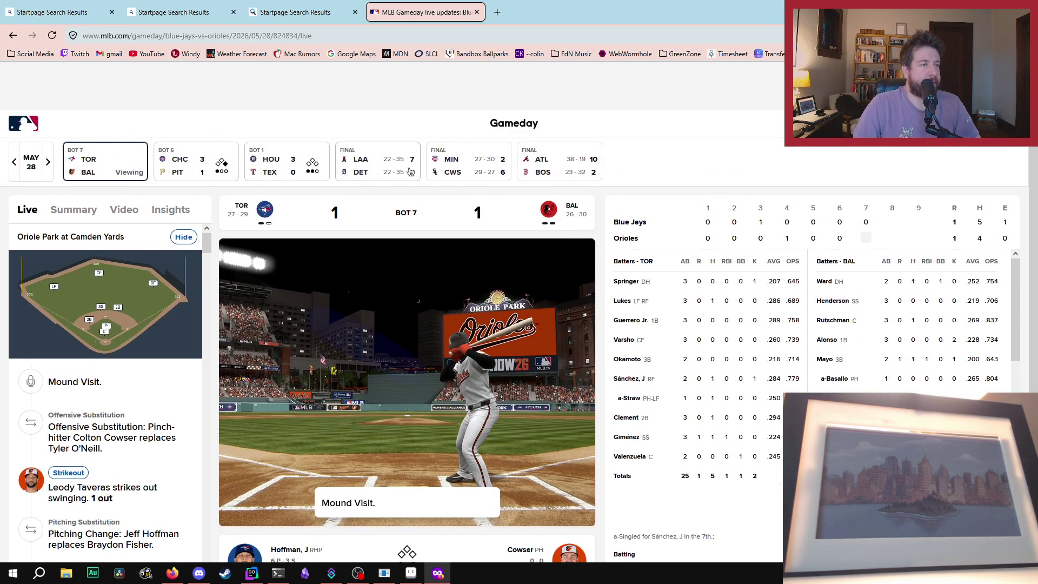
{"action": "left_click", "coordinate": [465, 165]}
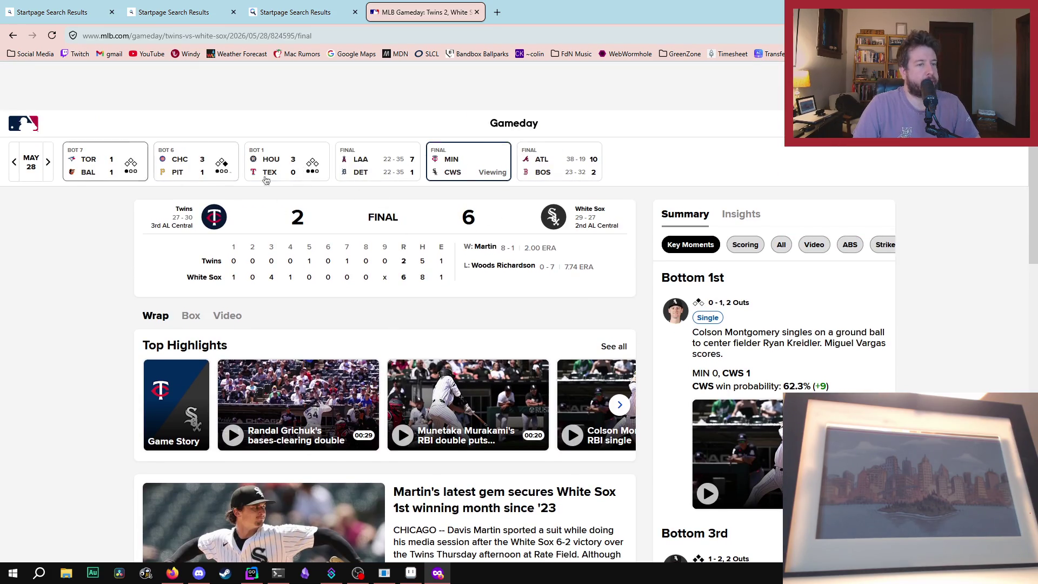
{"action": "left_click", "coordinate": [116, 165]}
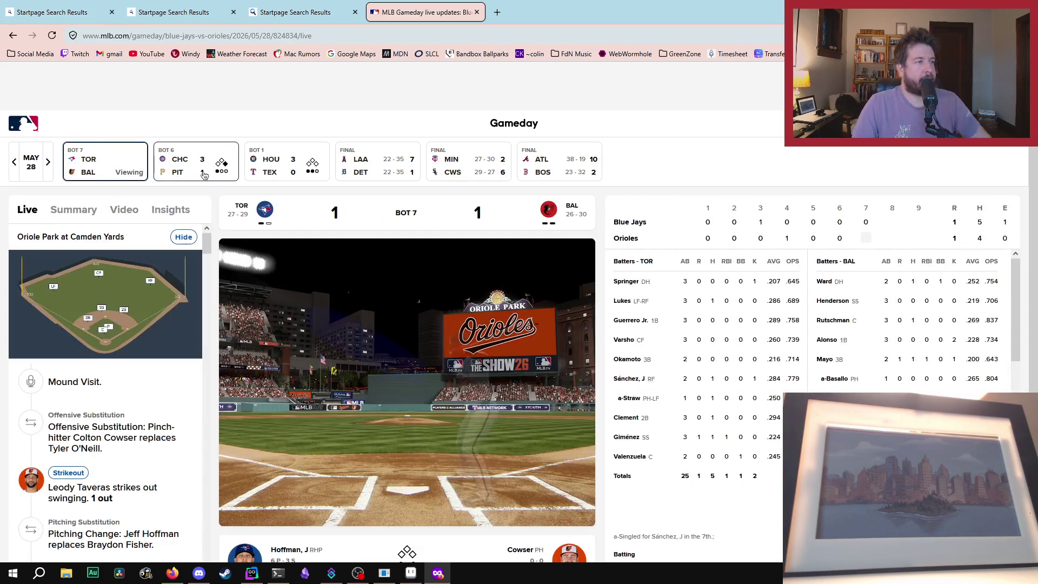
Step: View the Cubs–Pirates and Astros–Rangers games, then close the Gameday tab and return to Aseprite
{"action": "left_click", "coordinate": [174, 179]}
{"action": "scroll", "coordinate": [309, 215], "scroll_direction": "down", "scroll_amount": 2}
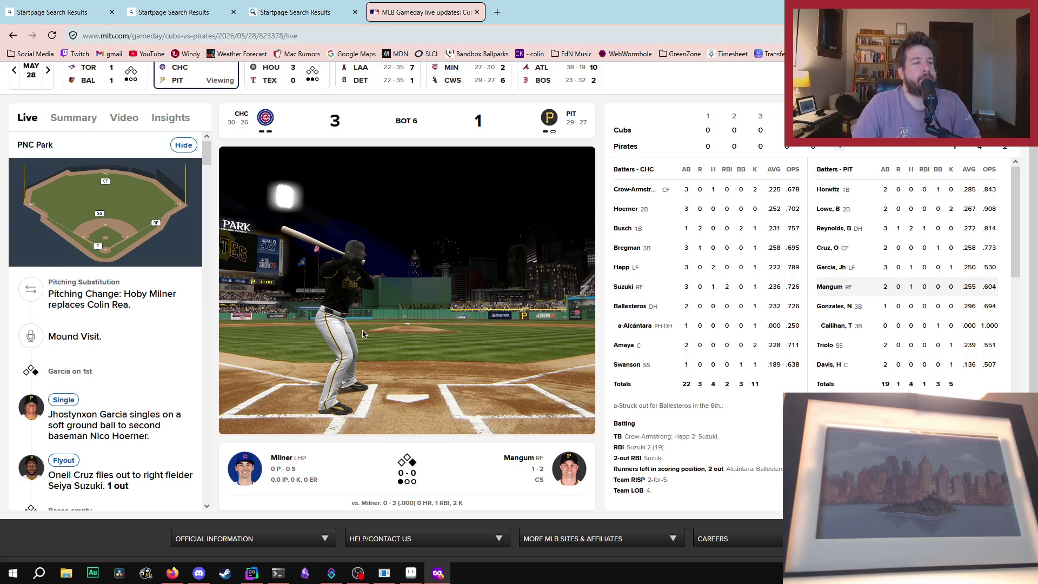
{"action": "scroll", "coordinate": [448, 245], "scroll_direction": "up", "scroll_amount": 2}
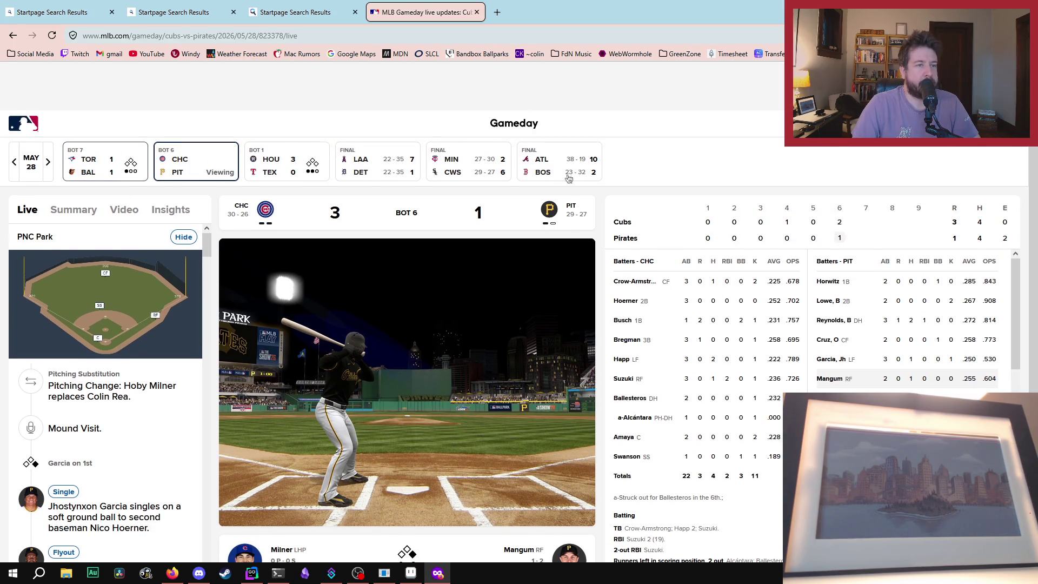
{"action": "left_click", "coordinate": [284, 167]}
{"action": "scroll", "coordinate": [280, 178], "scroll_direction": "down", "scroll_amount": 2}
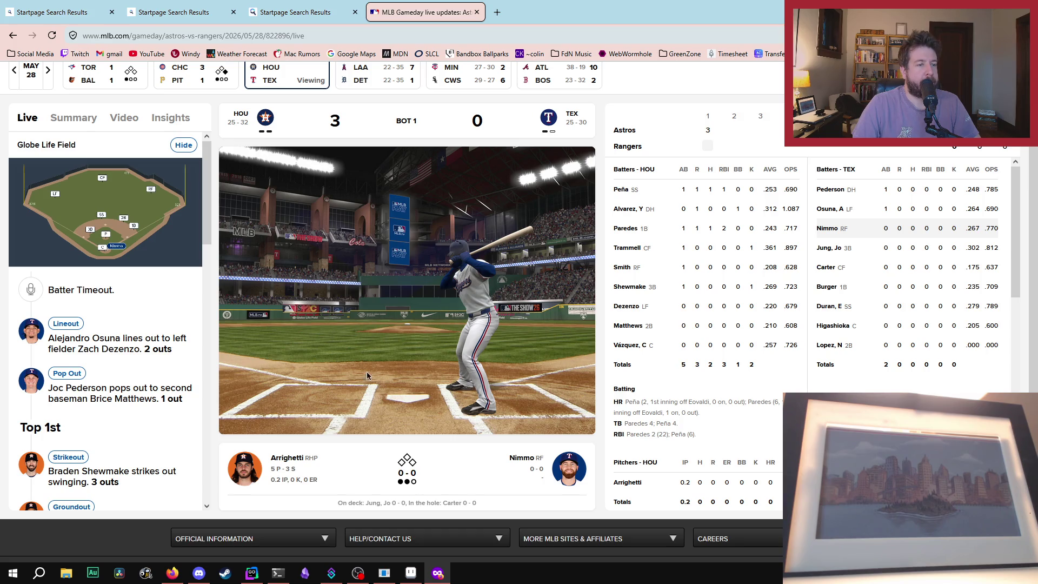
{"action": "middle_click", "coordinate": [455, 4]}
{"action": "key", "text": "alt+Tab"}
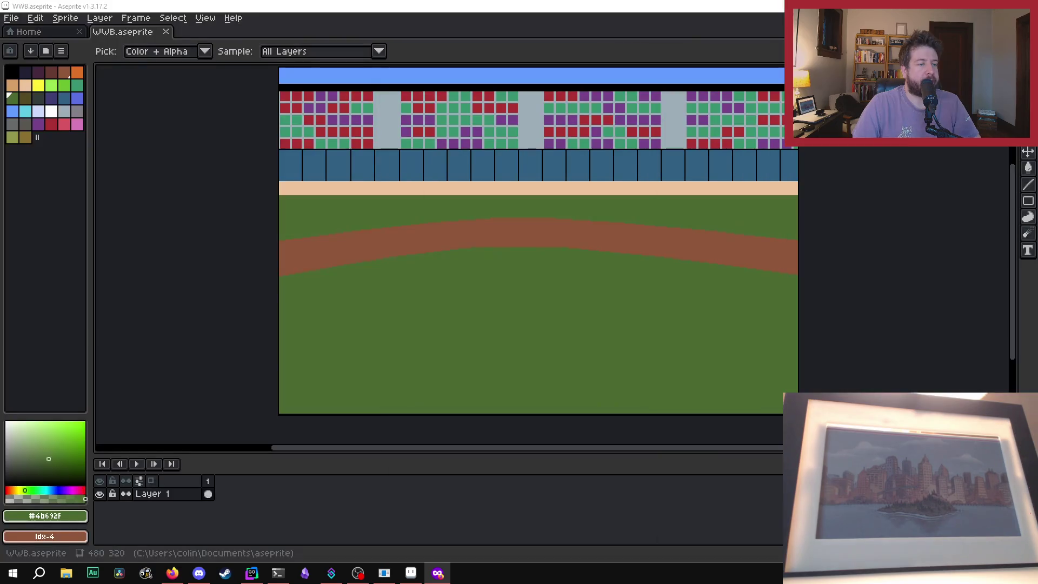
Step: Try stretching a green curve across the dirt band with the Curve tool, then cancel it
{"action": "scroll", "coordinate": [303, 278], "scroll_direction": "up", "scroll_amount": 2}
{"action": "scroll", "coordinate": [304, 276], "scroll_direction": "up", "scroll_amount": 1}
{"action": "scroll", "coordinate": [287, 271], "scroll_direction": "down", "scroll_amount": 1}
{"action": "scroll", "coordinate": [263, 182], "scroll_direction": "up", "scroll_amount": 1}
{"action": "scroll", "coordinate": [252, 208], "scroll_direction": "down", "scroll_amount": 3}
{"action": "scroll", "coordinate": [248, 210], "scroll_direction": "up", "scroll_amount": 1}
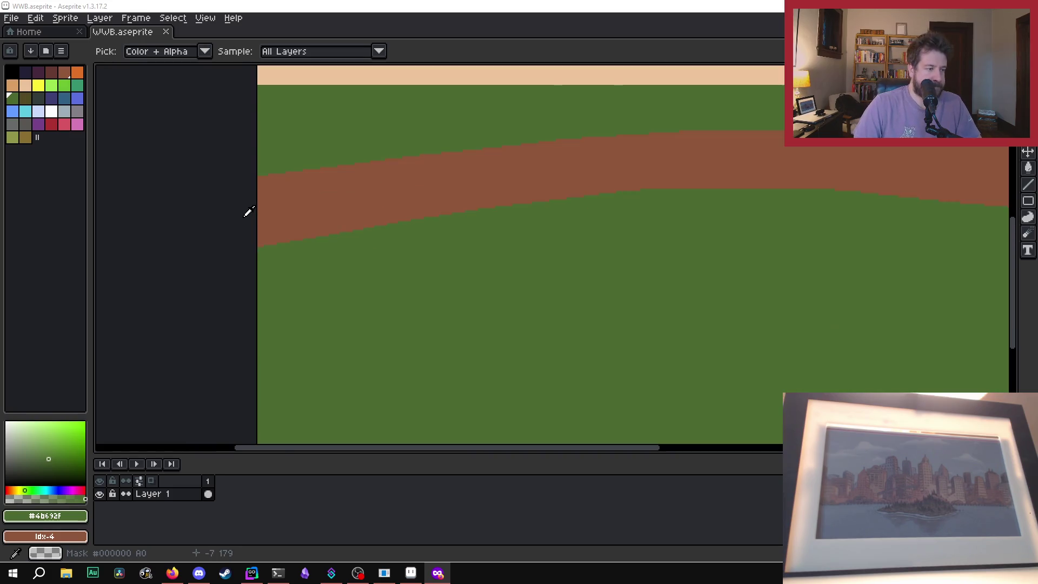
{"action": "scroll", "coordinate": [252, 212], "scroll_direction": "down", "scroll_amount": 1}
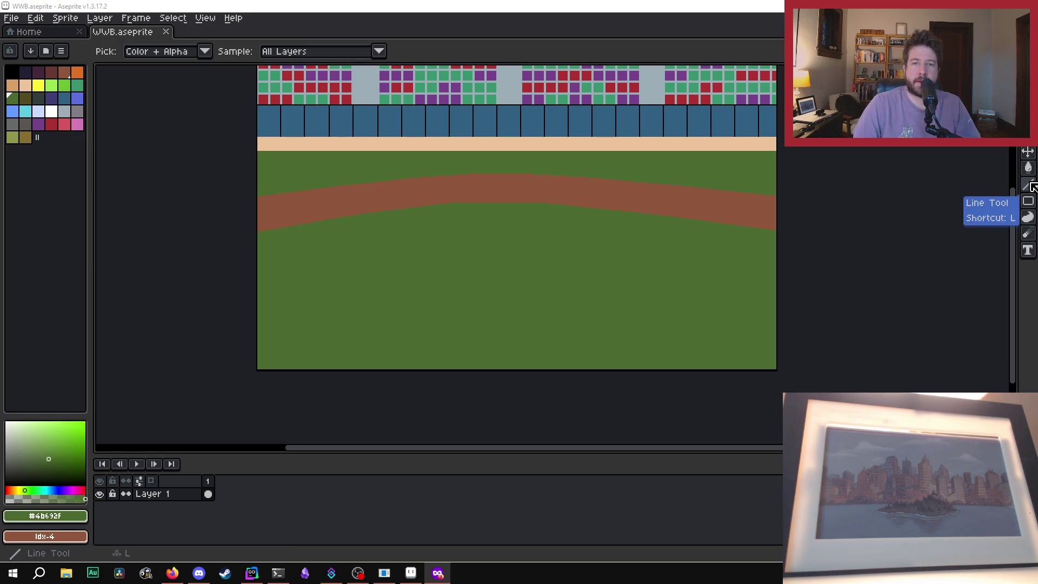
{"action": "left_click", "coordinate": [1032, 186]}
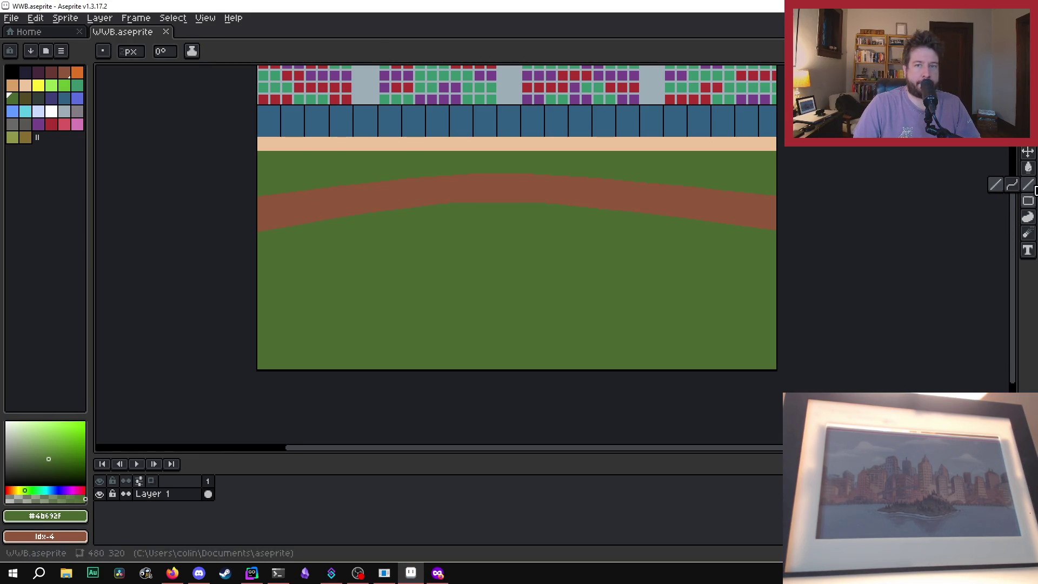
{"action": "left_click", "coordinate": [1016, 193]}
{"action": "scroll", "coordinate": [336, 219], "scroll_direction": "up", "scroll_amount": 2}
{"action": "scroll", "coordinate": [190, 197], "scroll_direction": "up", "scroll_amount": 2}
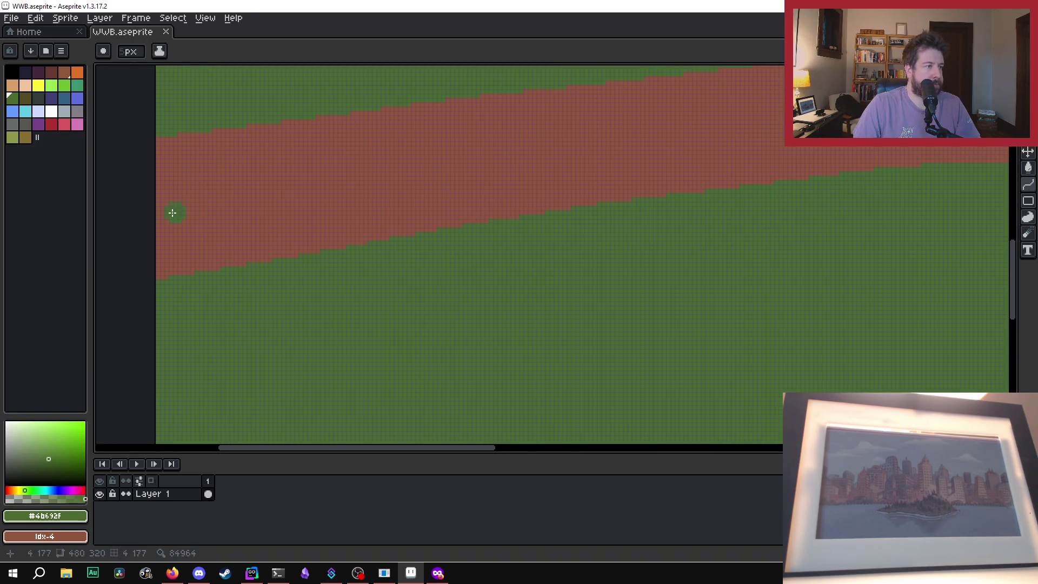
{"action": "scroll", "coordinate": [162, 214], "scroll_direction": "down", "scroll_amount": 4}
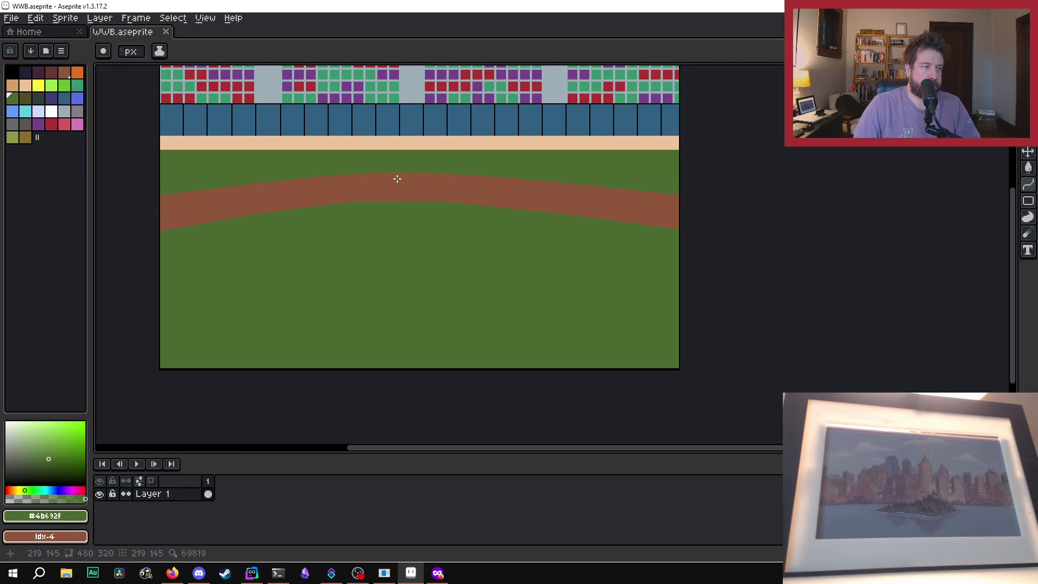
{"action": "left_click", "coordinate": [174, 213]}
{"action": "left_click_drag", "start_coordinate": [174, 214], "coordinate": [693, 196]}
Step: Pick the field green from the canvas, return to the Pencil, and switch to a round brush
{"action": "scroll", "coordinate": [128, 211], "scroll_direction": "up", "scroll_amount": 5}
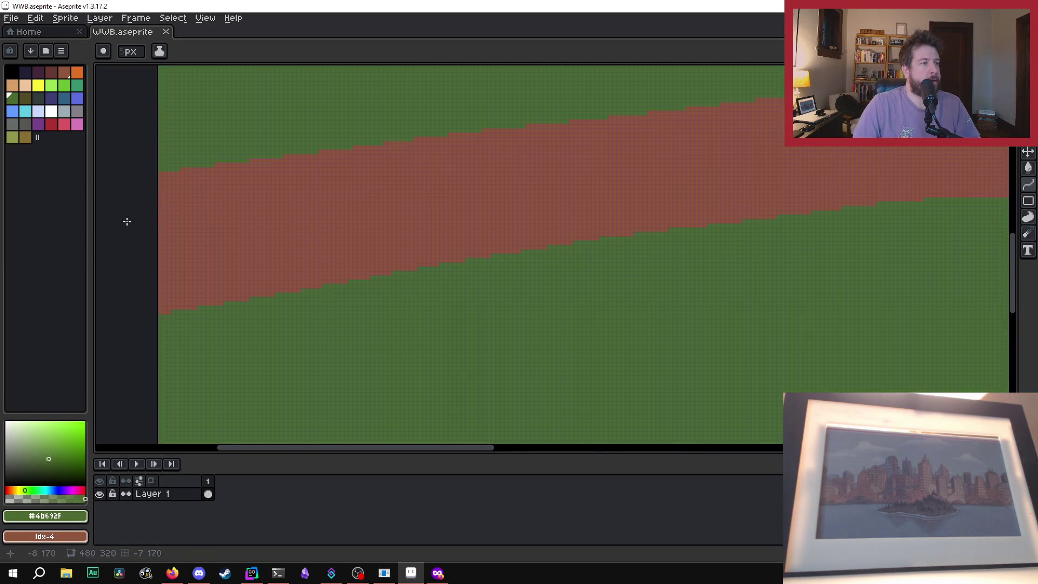
{"action": "key", "text": "i"}
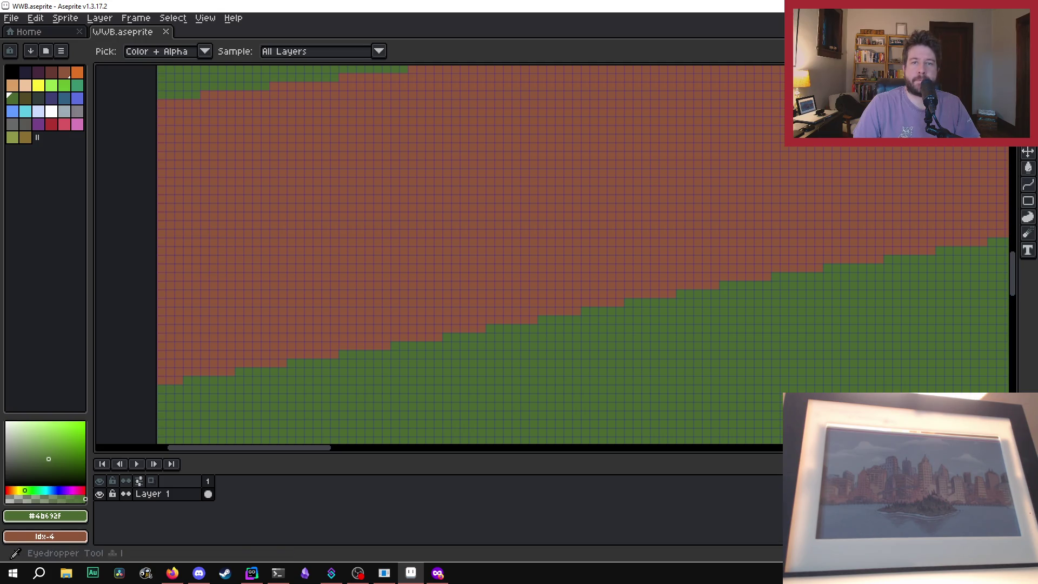
{"action": "scroll", "coordinate": [348, 266], "scroll_direction": "down", "scroll_amount": 1}
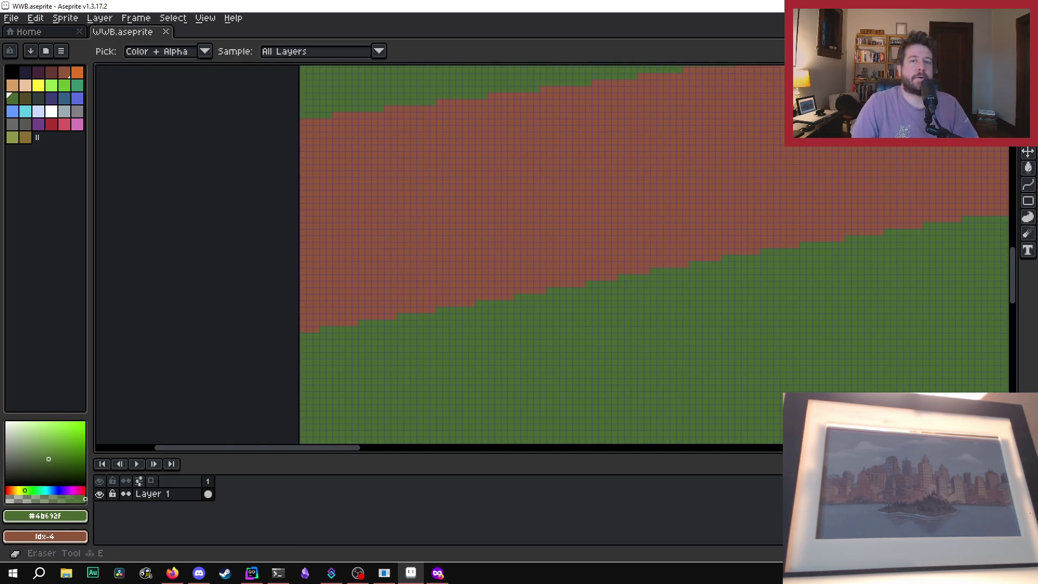
{"action": "left_click", "coordinate": [1028, 87]}
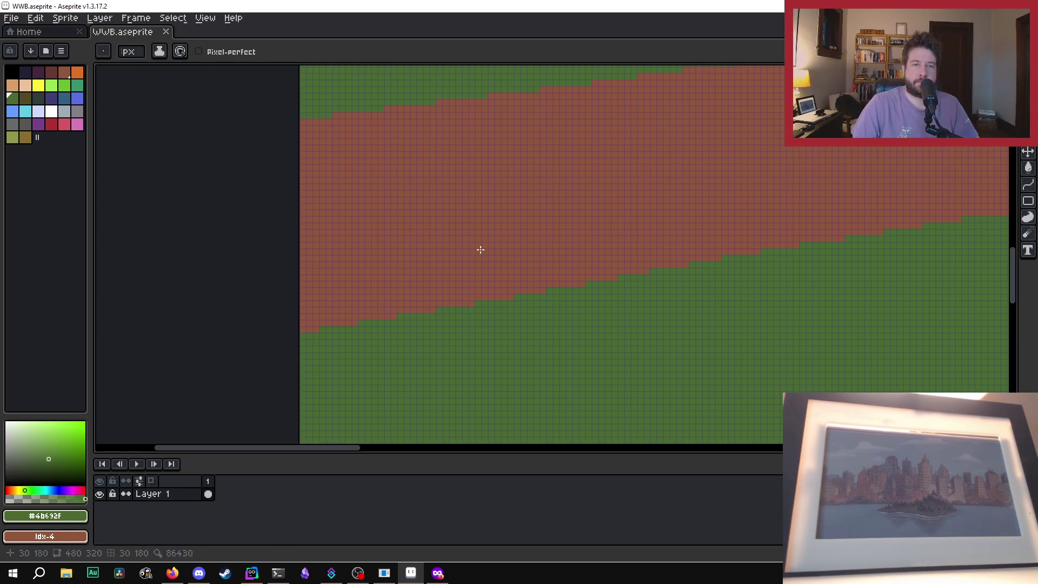
{"action": "scroll", "coordinate": [132, 51], "scroll_direction": "up", "scroll_amount": 3}
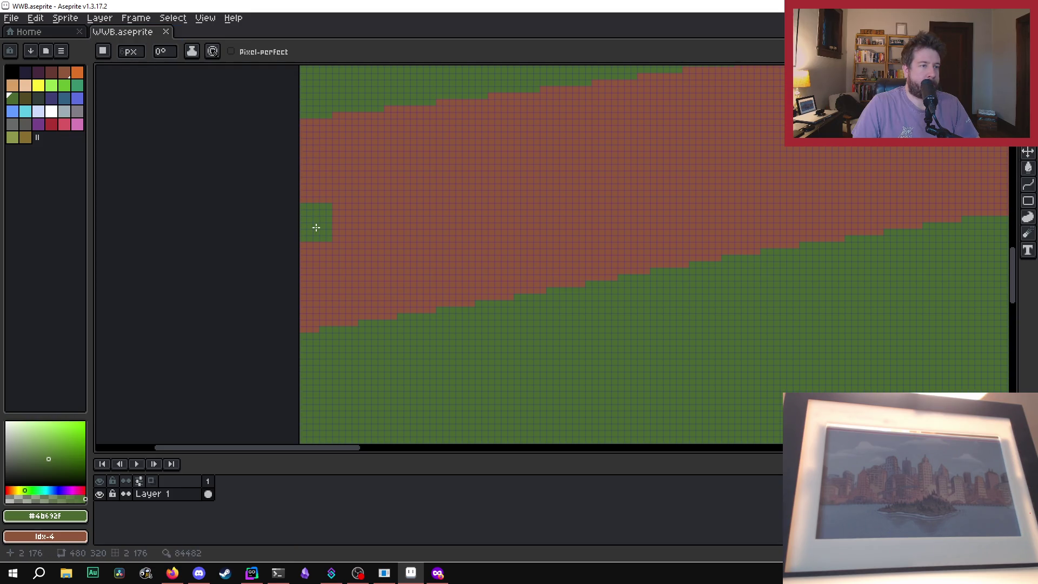
{"action": "left_click", "coordinate": [104, 52]}
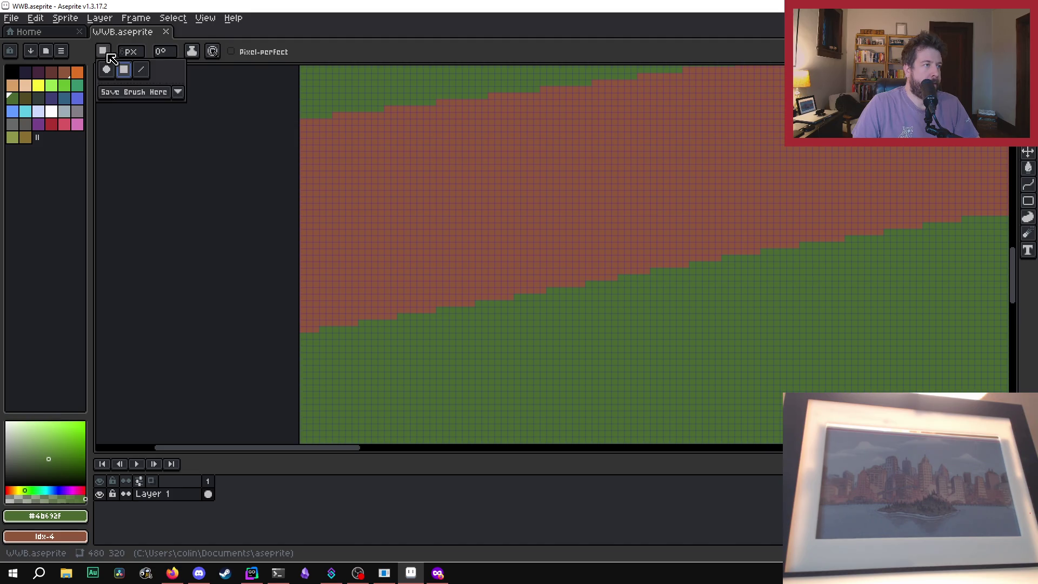
{"action": "left_click", "coordinate": [107, 70]}
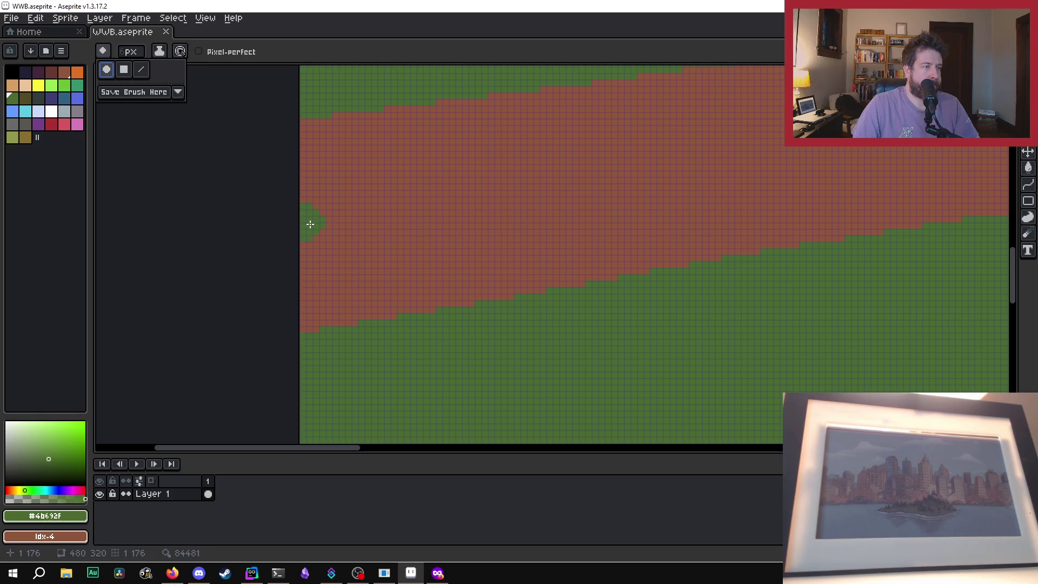
{"action": "scroll", "coordinate": [310, 224], "scroll_direction": "down", "scroll_amount": 1}
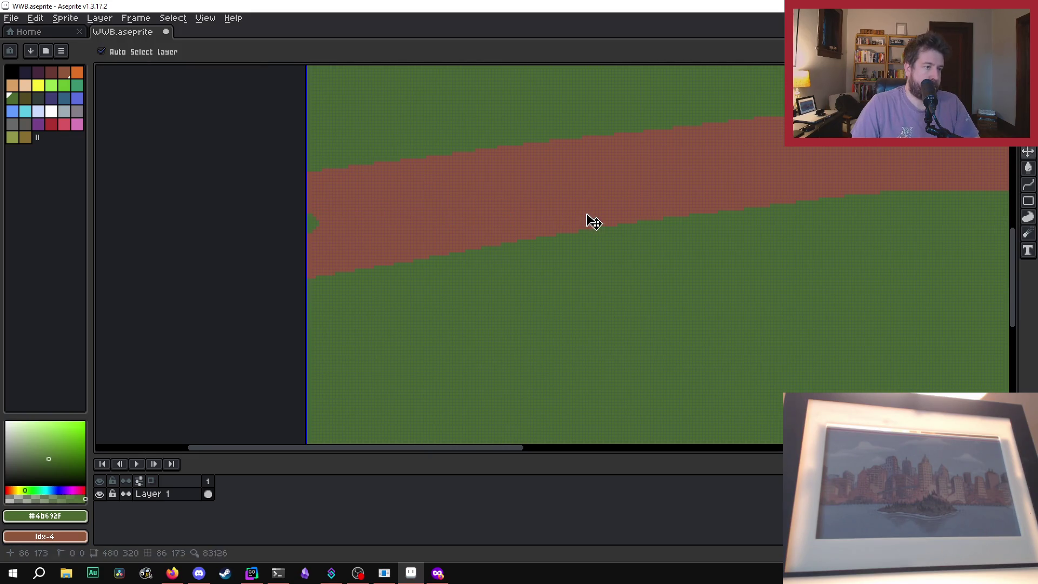
Step: Paint a green dot at the dirt band's left edge and shift-draw a straight green line from it
{"action": "key", "text": "ctrl"}
{"action": "left_click", "coordinate": [324, 225]}
{"action": "key", "text": "ctrl"}
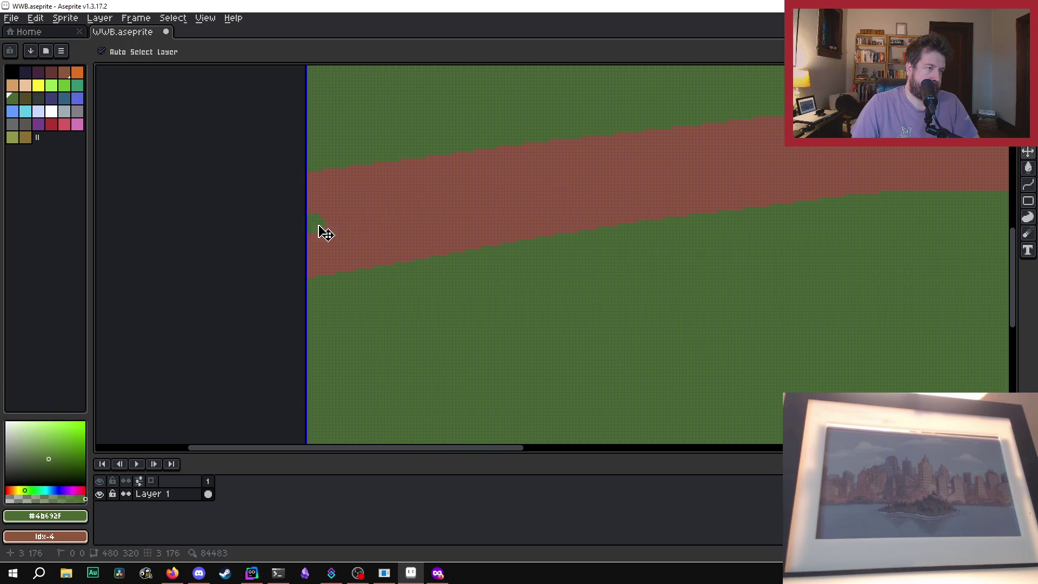
{"action": "key", "text": "ctrl"}
{"action": "key", "text": "shift"}
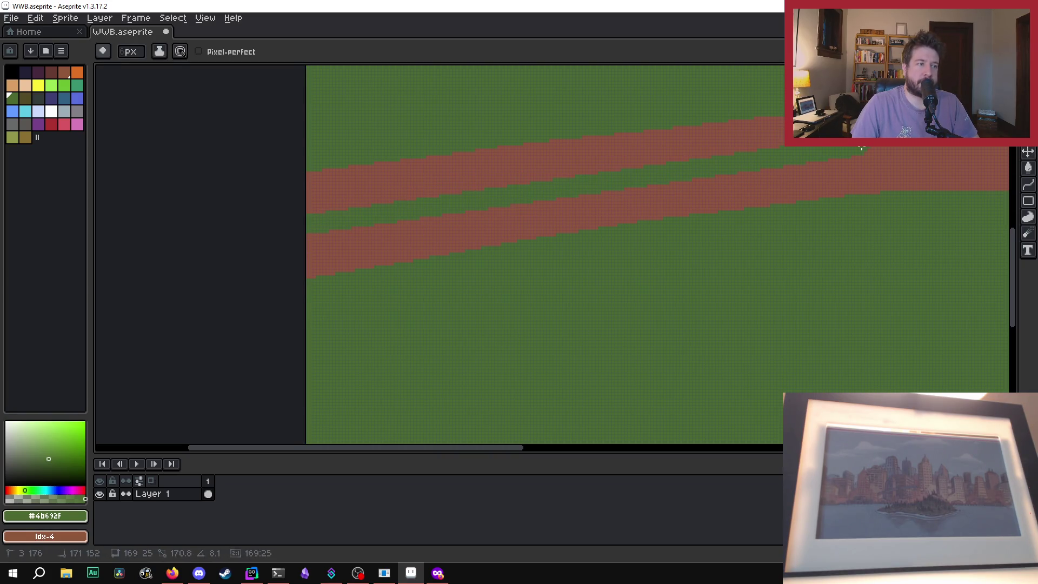
{"action": "left_click", "coordinate": [866, 150], "text": "shift"}
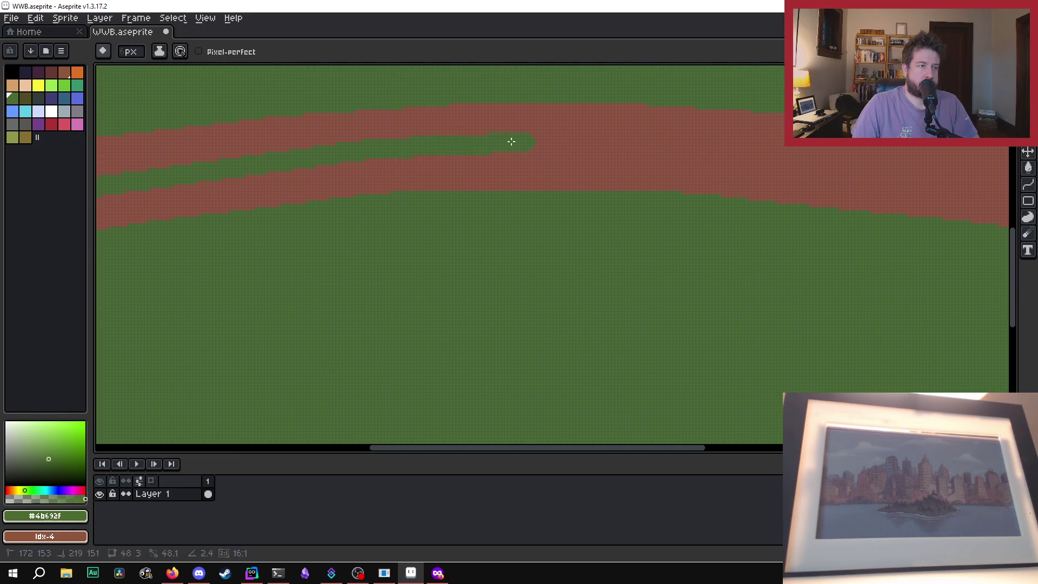
Step: Drag another green line along the dirt band, then cancel the unfinished line
{"action": "scroll", "coordinate": [510, 148], "scroll_direction": "down", "scroll_amount": 4}
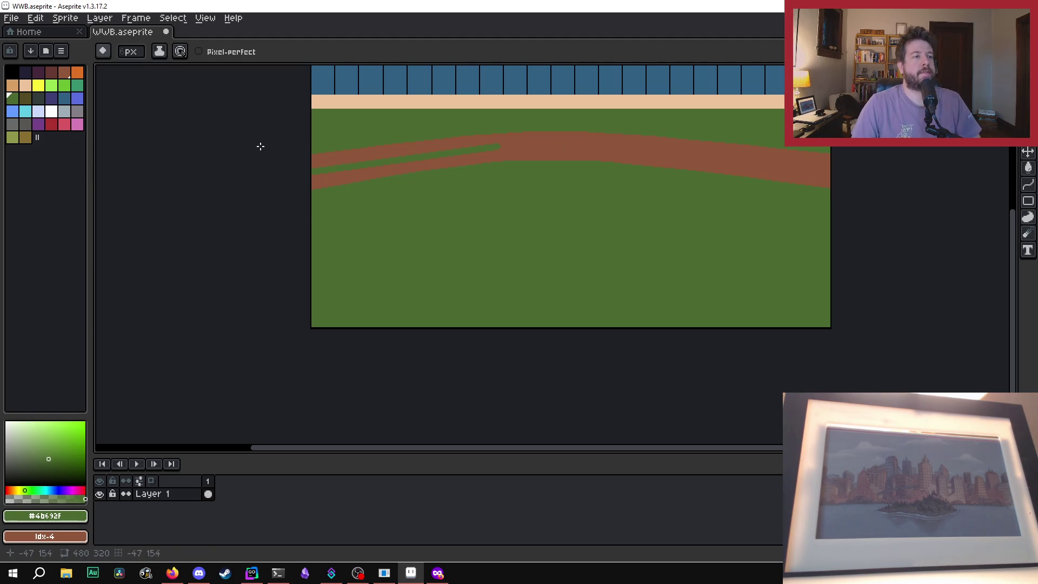
{"action": "scroll", "coordinate": [350, 202], "scroll_direction": "up", "scroll_amount": 2}
{"action": "scroll", "coordinate": [785, 162], "scroll_direction": "up", "scroll_amount": 2}
{"action": "scroll", "coordinate": [406, 216], "scroll_direction": "down", "scroll_amount": 2}
{"action": "scroll", "coordinate": [892, 209], "scroll_direction": "down", "scroll_amount": 2}
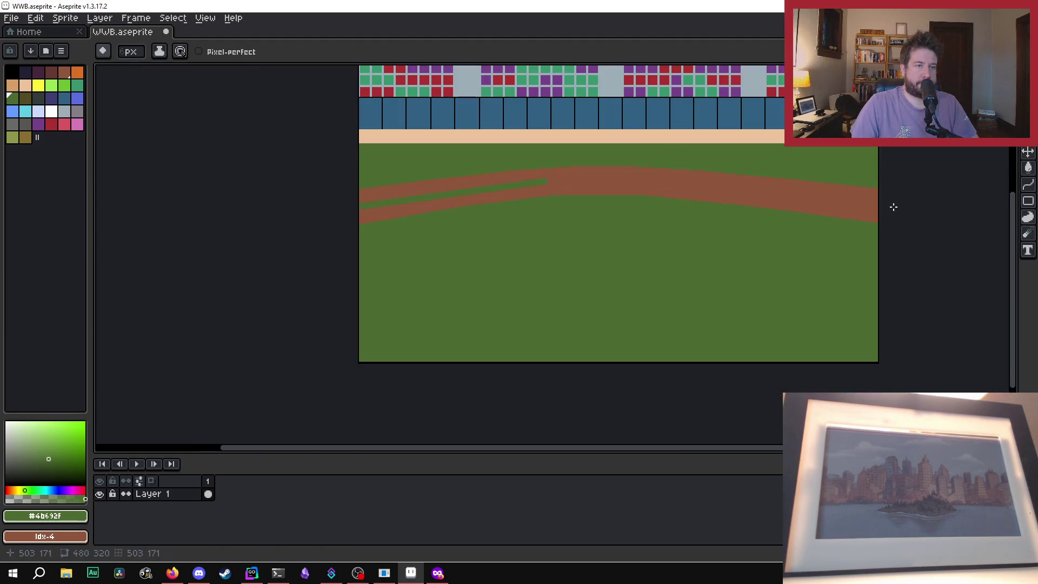
{"action": "scroll", "coordinate": [846, 222], "scroll_direction": "up", "scroll_amount": 2}
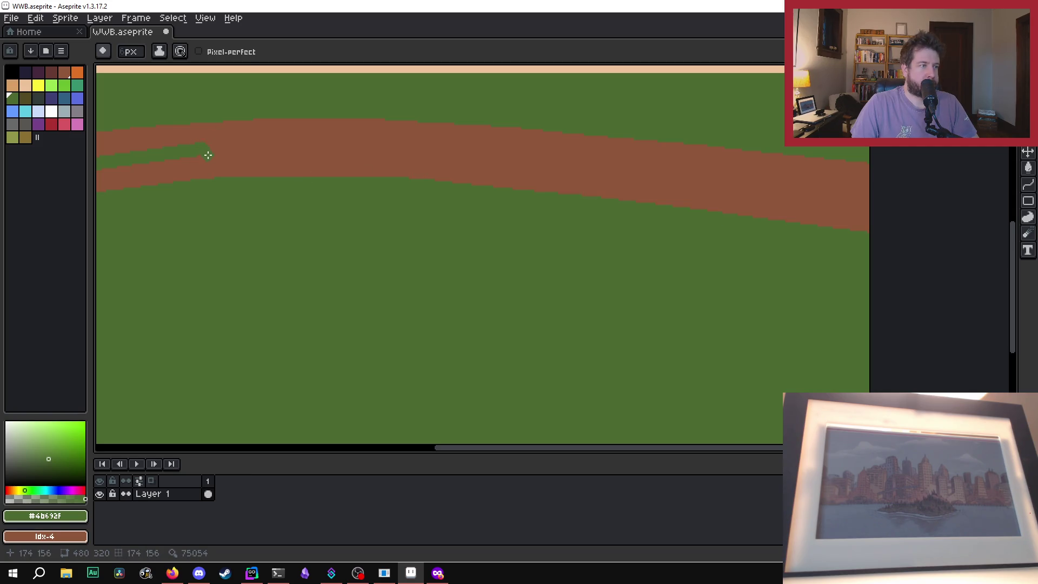
{"action": "mouse_move", "coordinate": [206, 149]}
{"action": "left_mouse_down"}
{"action": "mouse_move", "coordinate": [633, 155]}
{"action": "mouse_move", "coordinate": [440, 153]}
{"action": "left_mouse_up"}
{"action": "key", "text": "Escape"}
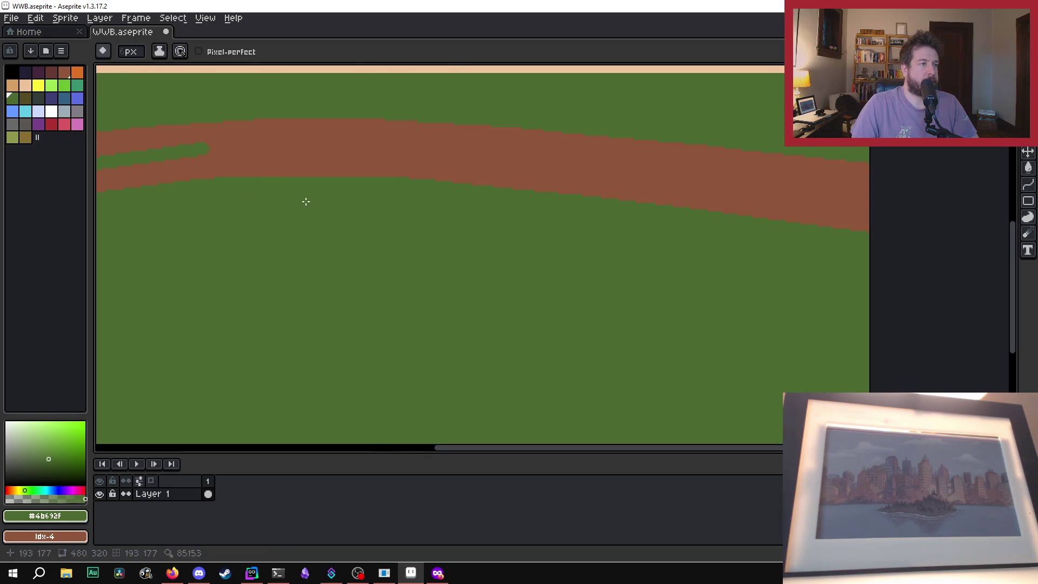
Step: Undo a green stroke over the lower brown stripe and extend the grass sliver's end down into the dirt
{"action": "scroll", "coordinate": [306, 202], "scroll_direction": "down", "scroll_amount": 3}
{"action": "scroll", "coordinate": [374, 234], "scroll_direction": "up", "scroll_amount": 2}
{"action": "scroll", "coordinate": [533, 304], "scroll_direction": "left", "scroll_amount": 5}
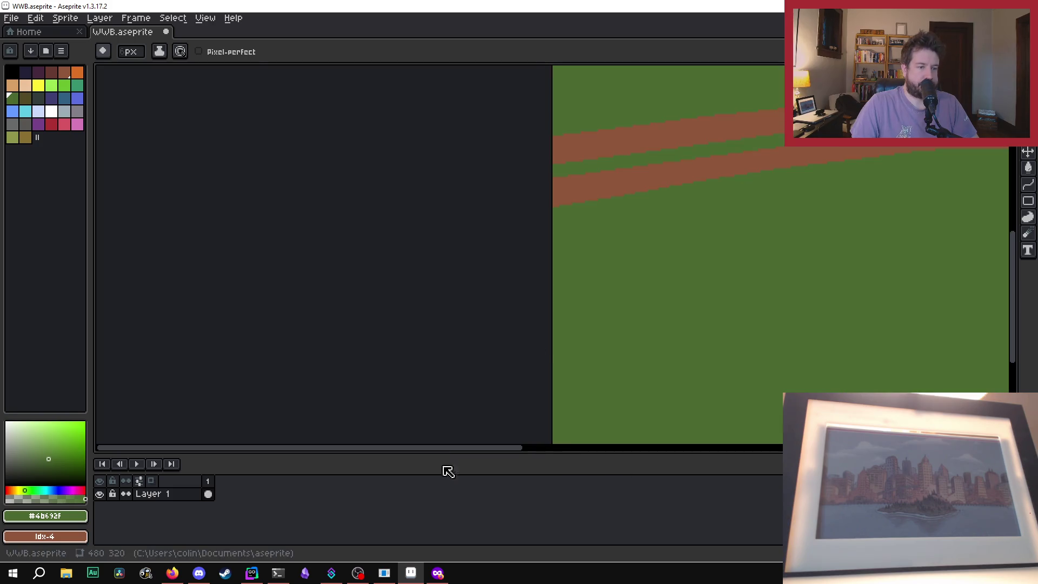
{"action": "left_click_drag", "start_coordinate": [397, 449], "coordinate": [600, 447]}
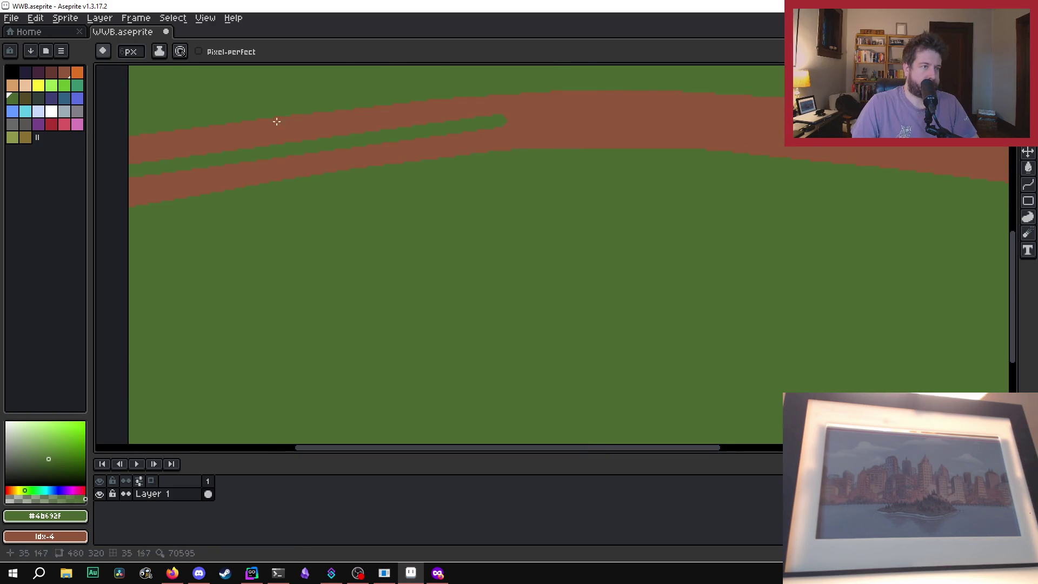
{"action": "scroll", "coordinate": [671, 321], "scroll_direction": "down", "scroll_amount": 2}
{"action": "scroll", "coordinate": [407, 256], "scroll_direction": "up", "scroll_amount": 2}
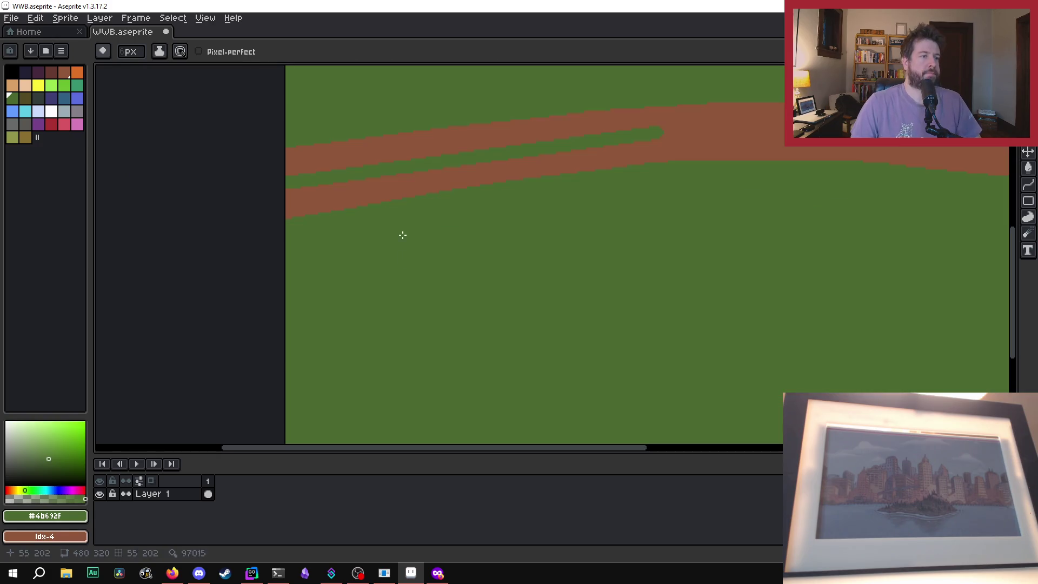
{"action": "left_click_drag", "start_coordinate": [293, 198], "coordinate": [677, 151]}
{"action": "key", "text": "v"}
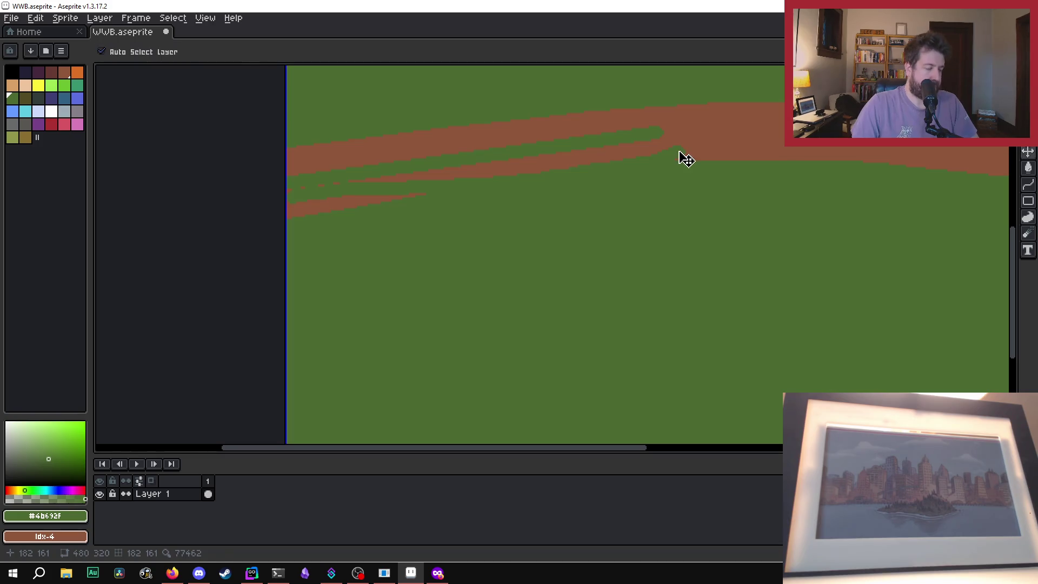
{"action": "key", "text": "ctrl+z"}
{"action": "key", "text": "b"}
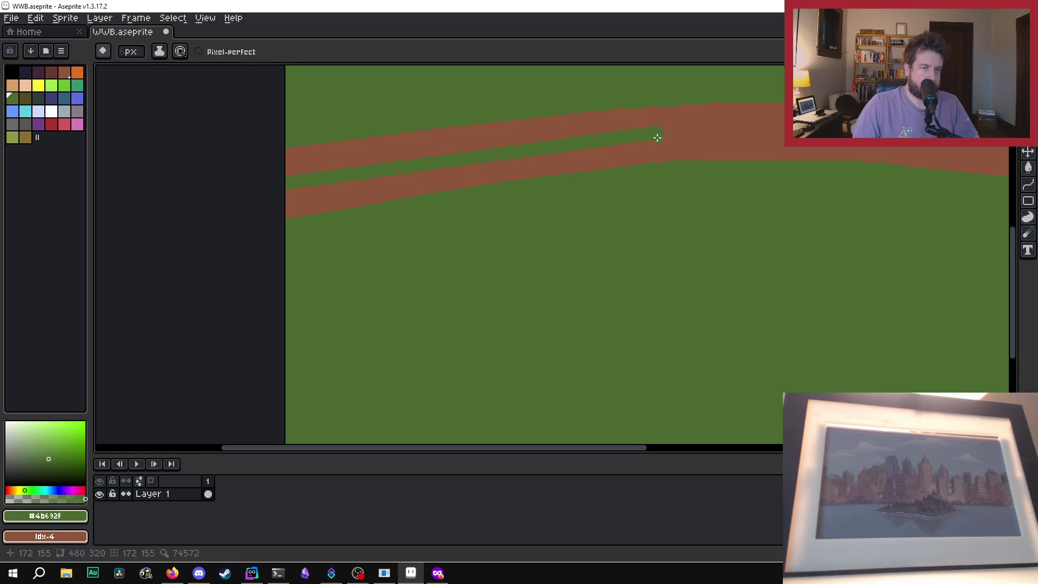
{"action": "left_click_drag", "start_coordinate": [658, 142], "coordinate": [657, 148]}
Step: Fill the remaining brown dirt areas with grass green using the Paint Bucket, undoing one misplaced fill
{"action": "key", "text": "g"}
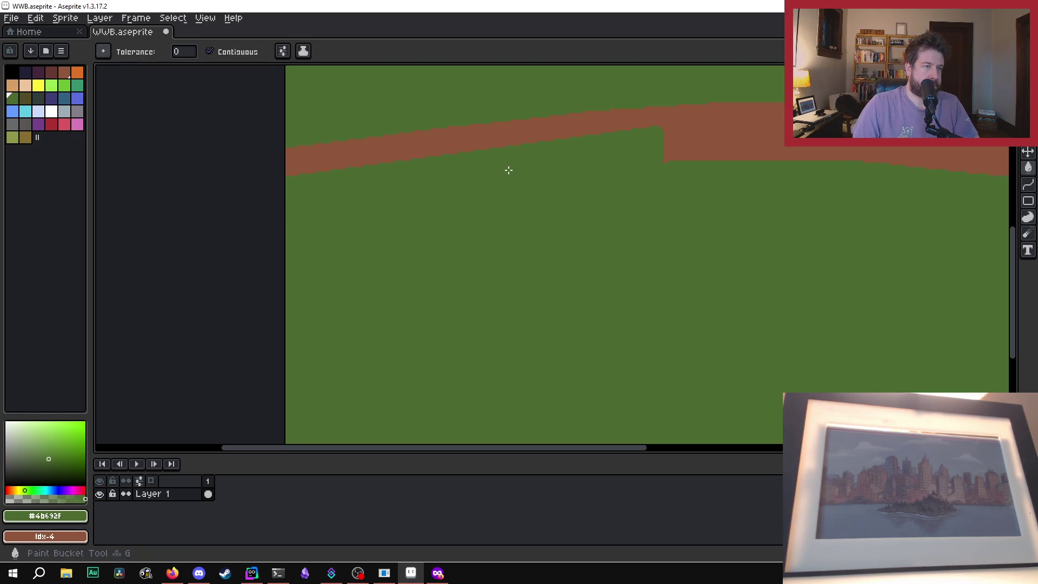
{"action": "scroll", "coordinate": [666, 158], "scroll_direction": "up", "scroll_amount": 2}
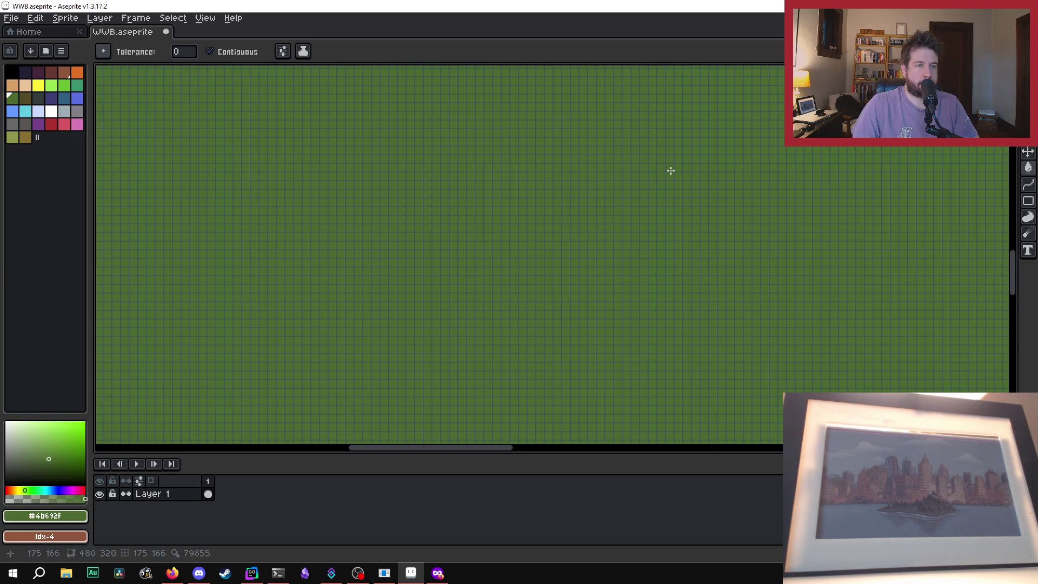
{"action": "key", "text": "ctrl+z"}
{"action": "scroll", "coordinate": [657, 190], "scroll_direction": "down", "scroll_amount": 5}
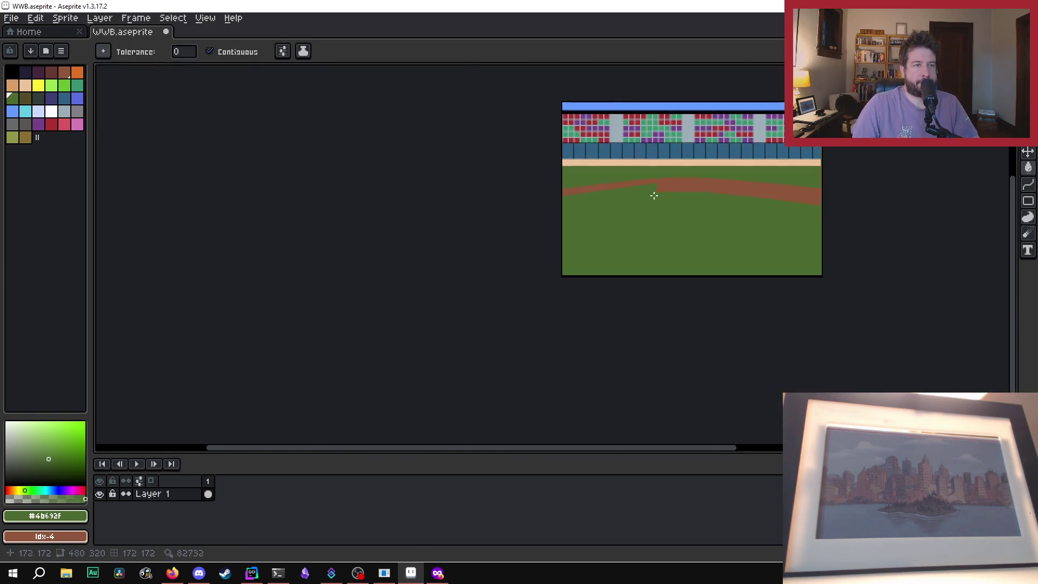
{"action": "scroll", "coordinate": [699, 184], "scroll_direction": "up", "scroll_amount": 1}
{"action": "mouse_move", "coordinate": [89, 271]}
{"action": "left_mouse_down"}
{"action": "mouse_move", "coordinate": [162, 270]}
{"action": "mouse_move", "coordinate": [116, 270]}
{"action": "left_mouse_up"}
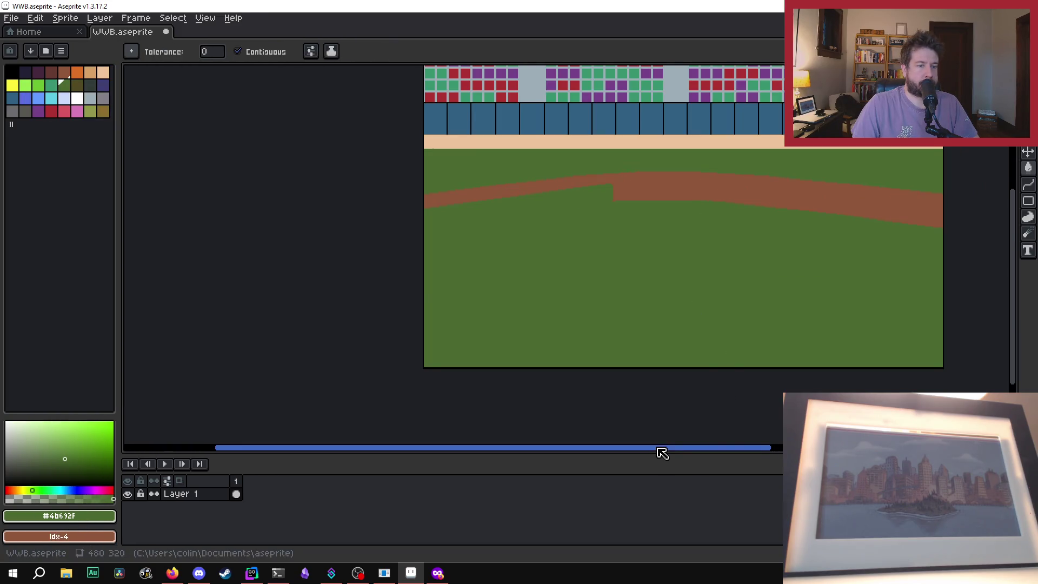
{"action": "left_click_drag", "start_coordinate": [660, 449], "coordinate": [753, 449]}
{"action": "scroll", "coordinate": [426, 103], "scroll_direction": "up", "scroll_amount": 2}
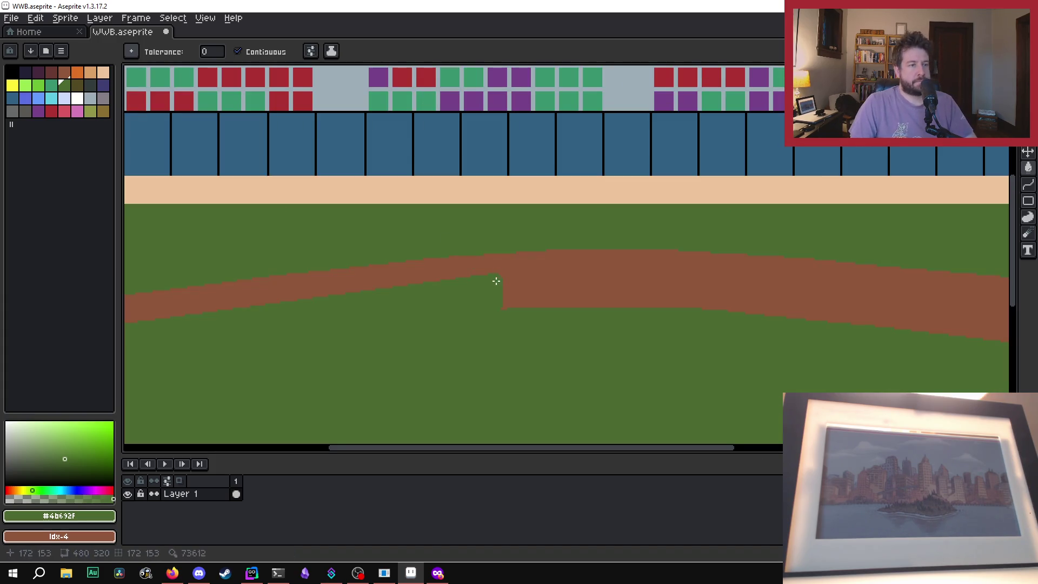
{"action": "scroll", "coordinate": [494, 280], "scroll_direction": "down", "scroll_amount": 1}
{"action": "scroll", "coordinate": [459, 327], "scroll_direction": "up", "scroll_amount": 1}
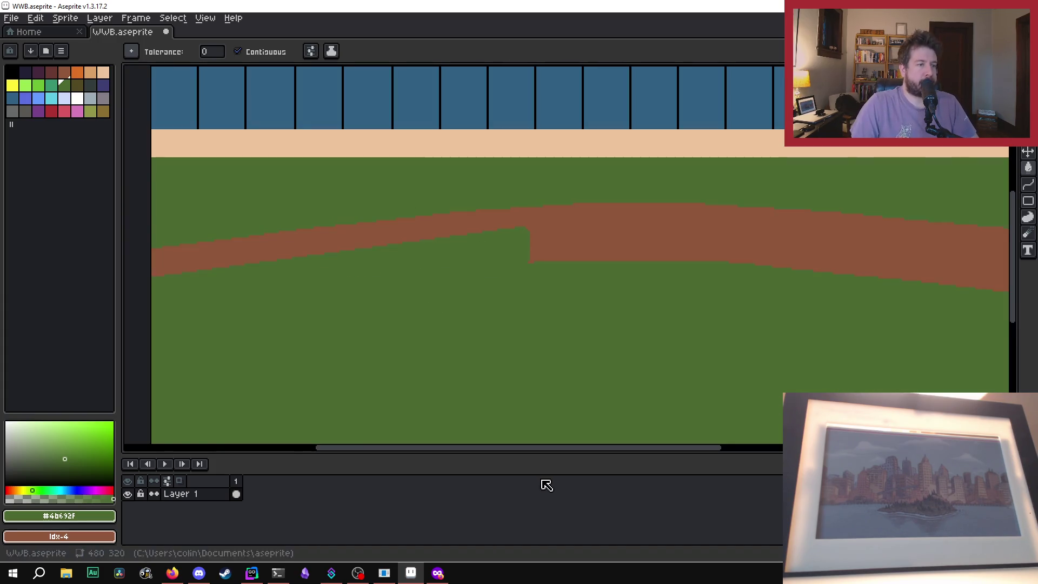
{"action": "mouse_move", "coordinate": [532, 449]}
{"action": "left_mouse_down"}
{"action": "mouse_move", "coordinate": [547, 449]}
{"action": "mouse_move", "coordinate": [514, 452]}
{"action": "left_mouse_up"}
{"action": "scroll", "coordinate": [551, 352], "scroll_direction": "down", "scroll_amount": 2}
{"action": "scroll", "coordinate": [515, 314], "scroll_direction": "up", "scroll_amount": 2}
{"action": "scroll", "coordinate": [455, 256], "scroll_direction": "down", "scroll_amount": 2}
{"action": "scroll", "coordinate": [440, 283], "scroll_direction": "up", "scroll_amount": 2}
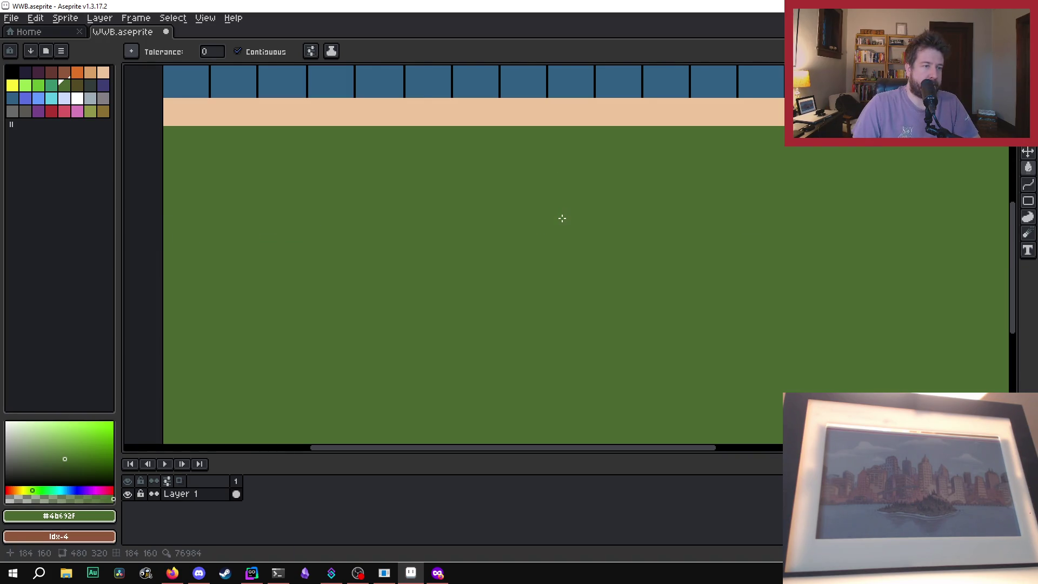
Step: With the Line tool, choose the brown dirt colour and a 30px square brush
{"action": "scroll", "coordinate": [562, 217], "scroll_direction": "down", "scroll_amount": 2}
{"action": "key", "text": "l"}
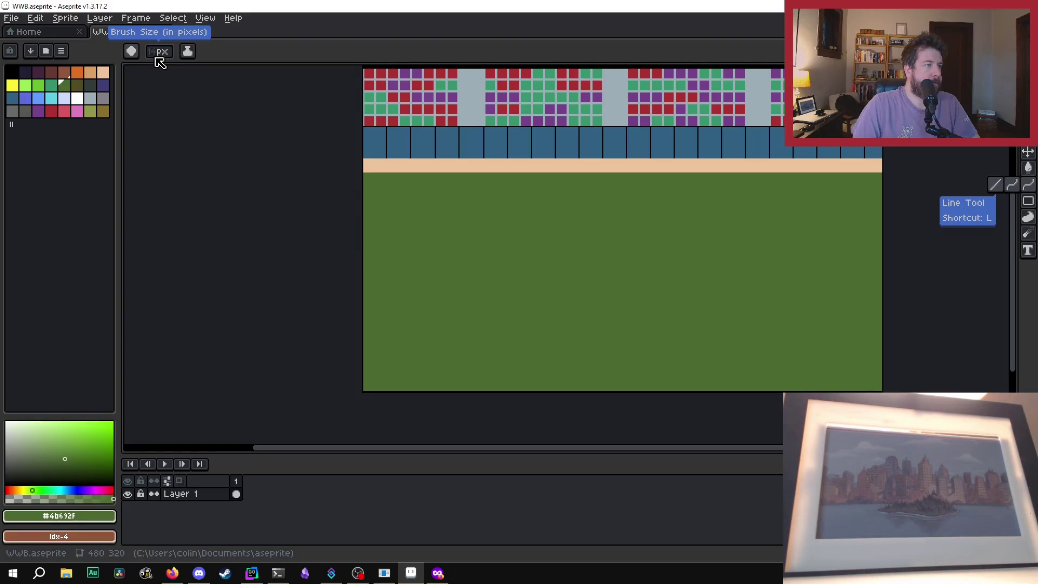
{"action": "scroll", "coordinate": [159, 53], "scroll_direction": "up", "scroll_amount": 1}
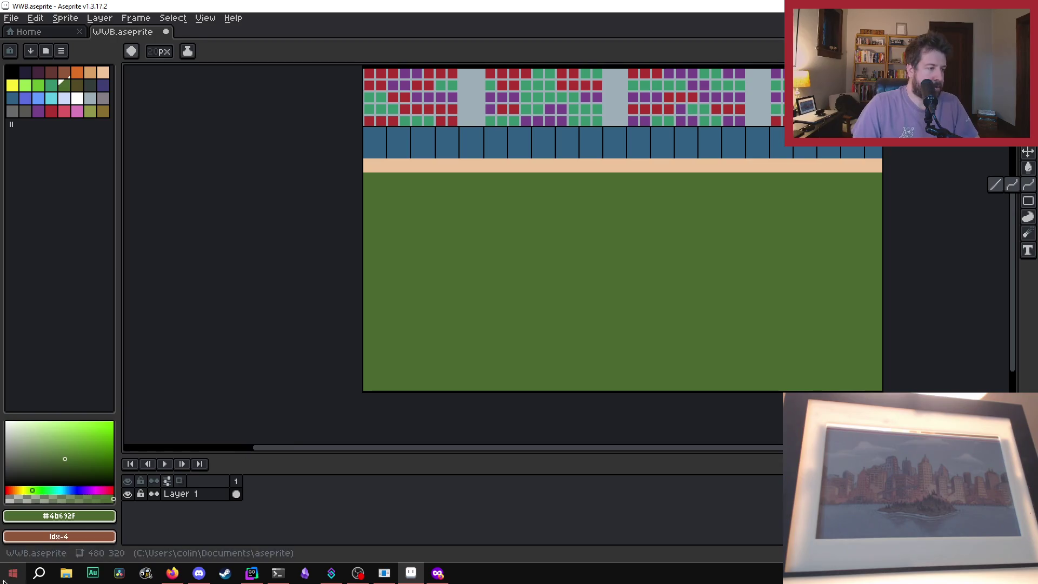
{"action": "right_click", "coordinate": [69, 71]}
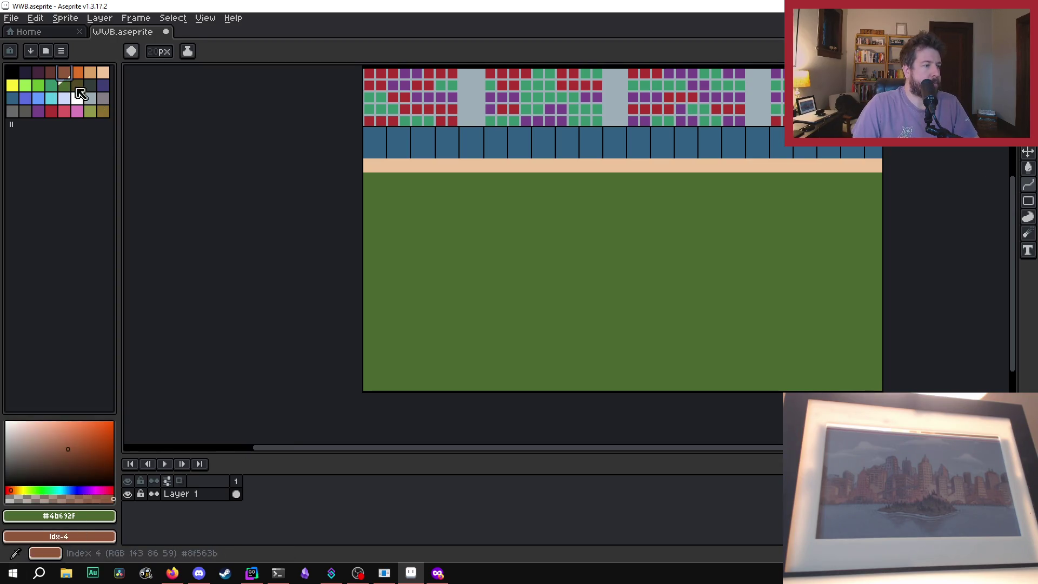
{"action": "left_click", "coordinate": [64, 72]}
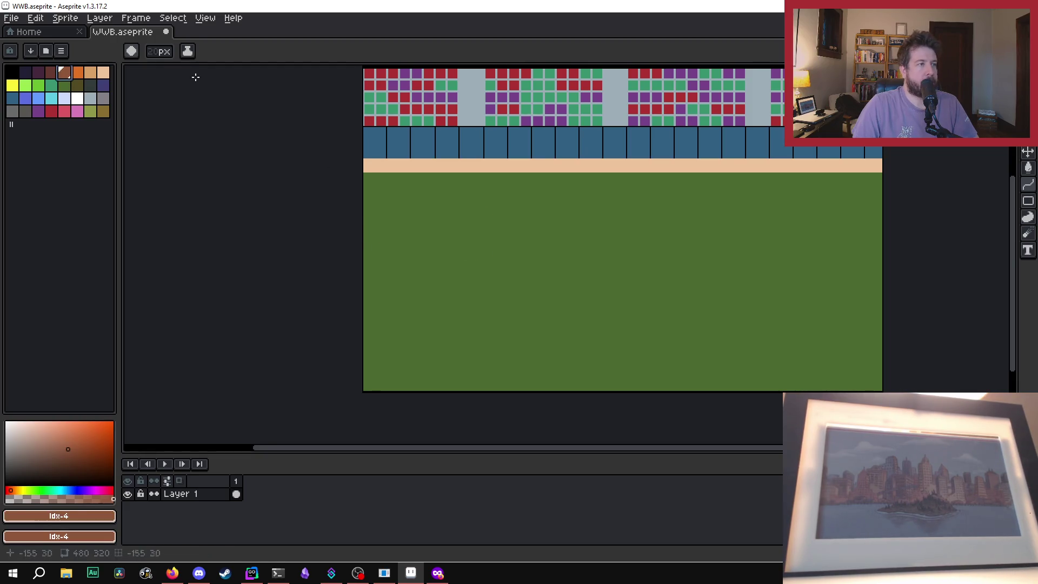
{"action": "left_click", "coordinate": [133, 50]}
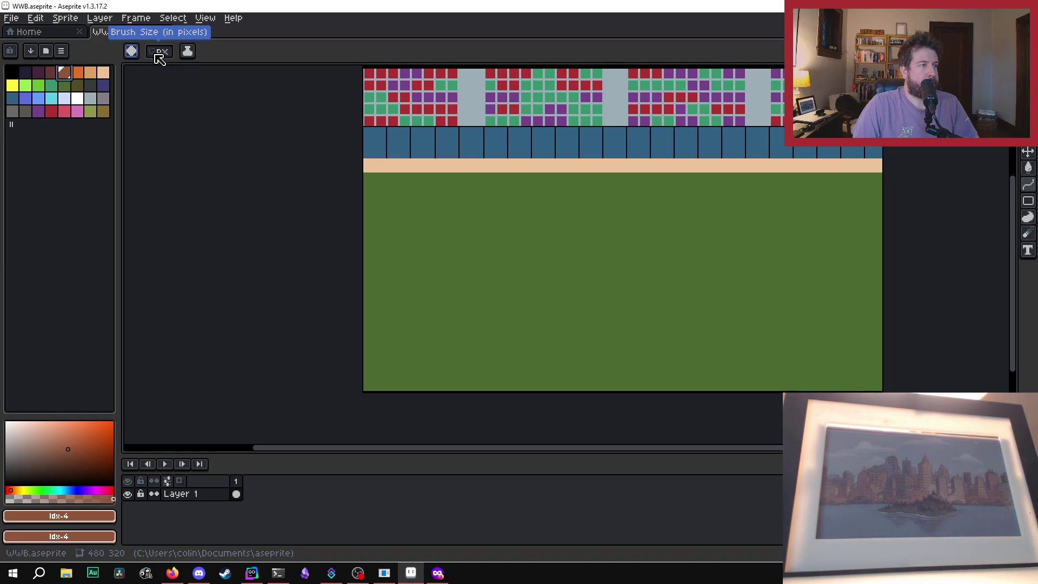
{"action": "left_click", "coordinate": [131, 51]}
{"action": "left_click", "coordinate": [152, 69]}
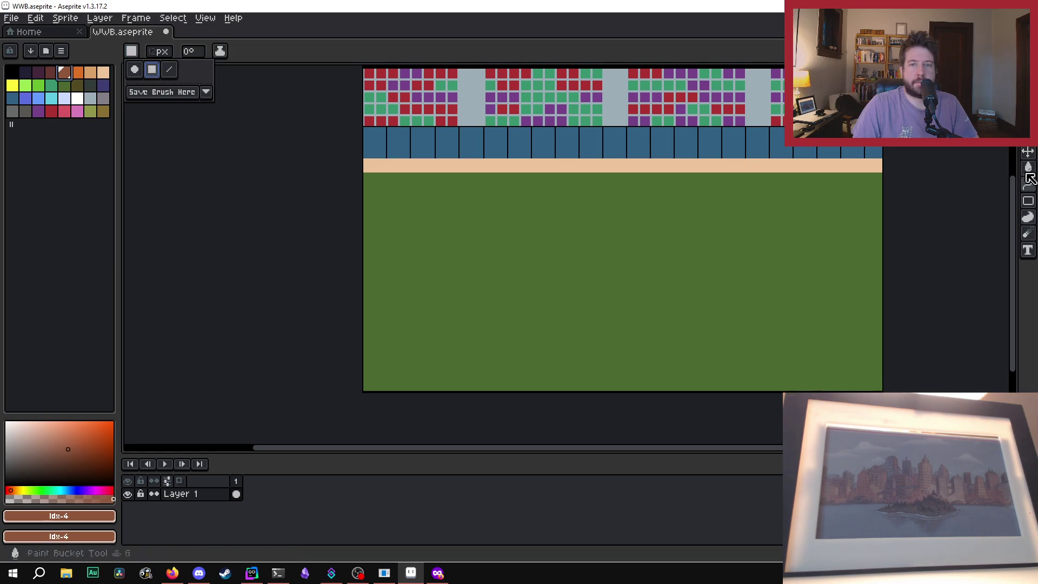
Step: Draw a thick brown curve across the field and bend it upward into an arc
{"action": "left_click", "coordinate": [1029, 187]}
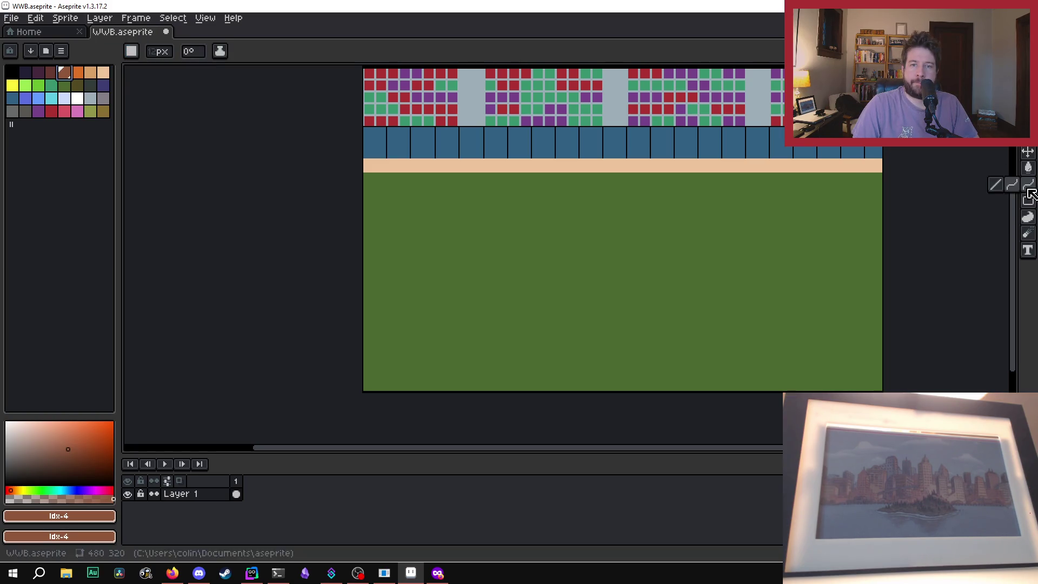
{"action": "left_click", "coordinate": [1012, 184]}
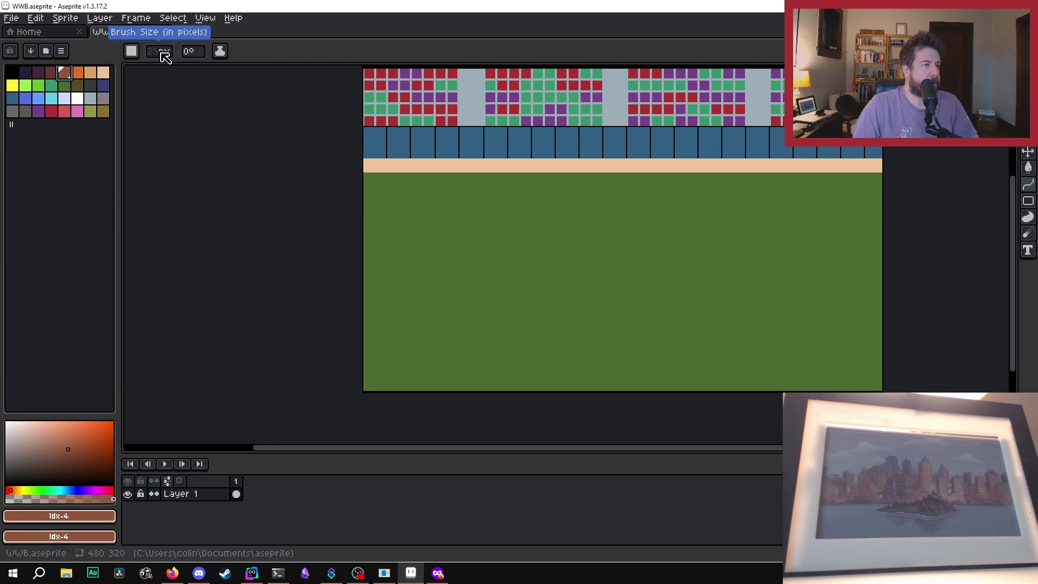
{"action": "scroll", "coordinate": [165, 56], "scroll_direction": "up", "scroll_amount": 1}
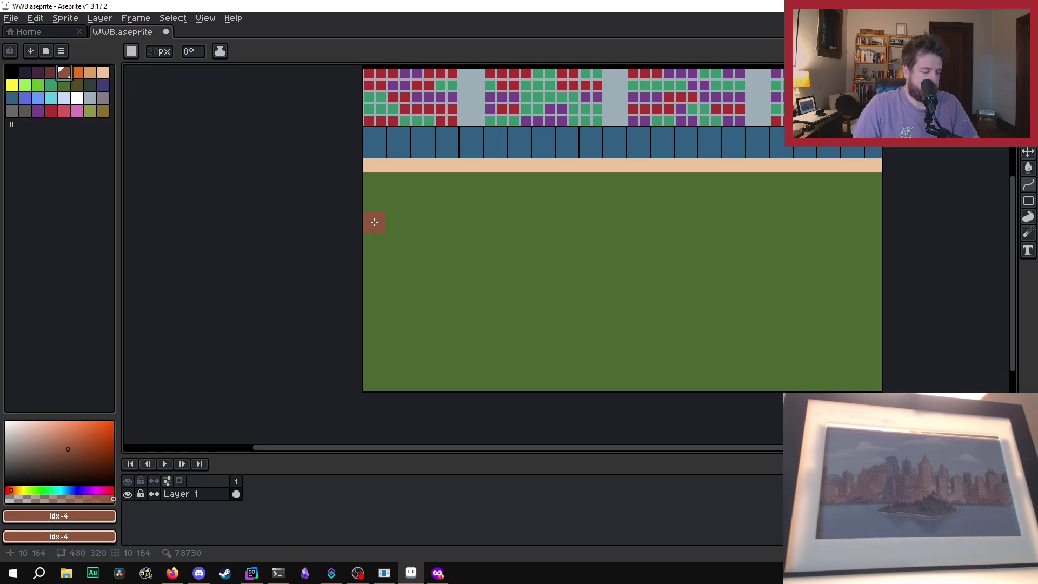
{"action": "mouse_move", "coordinate": [374, 223]}
{"action": "left_mouse_down"}
{"action": "mouse_move", "coordinate": [865, 239]}
{"action": "mouse_move", "coordinate": [907, 223]}
{"action": "left_mouse_up"}
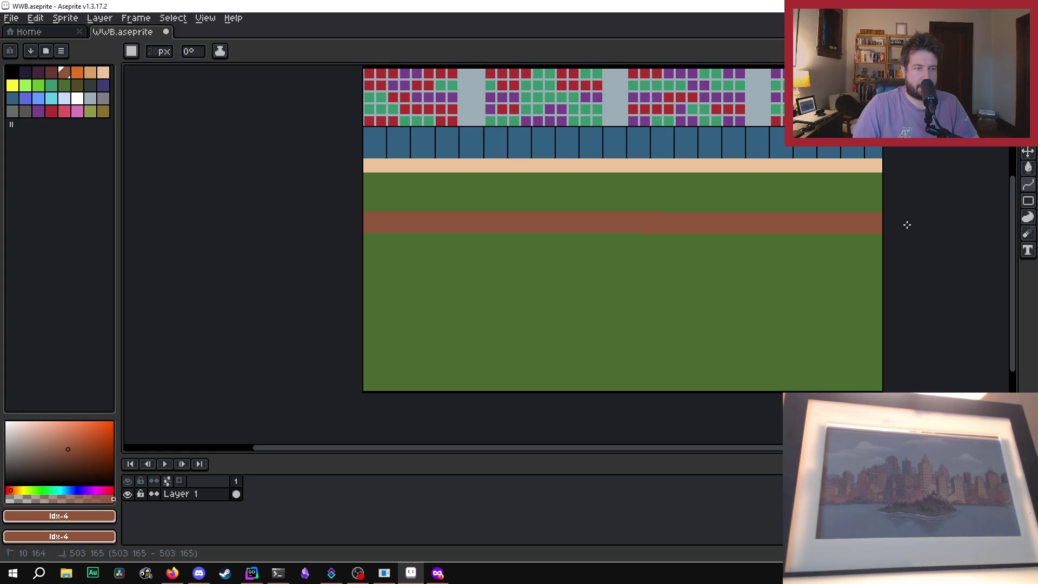
{"action": "mouse_move", "coordinate": [885, 223]}
{"action": "left_mouse_down"}
{"action": "mouse_move", "coordinate": [594, 199]}
{"action": "mouse_move", "coordinate": [584, 178]}
{"action": "mouse_move", "coordinate": [608, 177]}
{"action": "mouse_move", "coordinate": [693, 220]}
{"action": "left_mouse_up"}
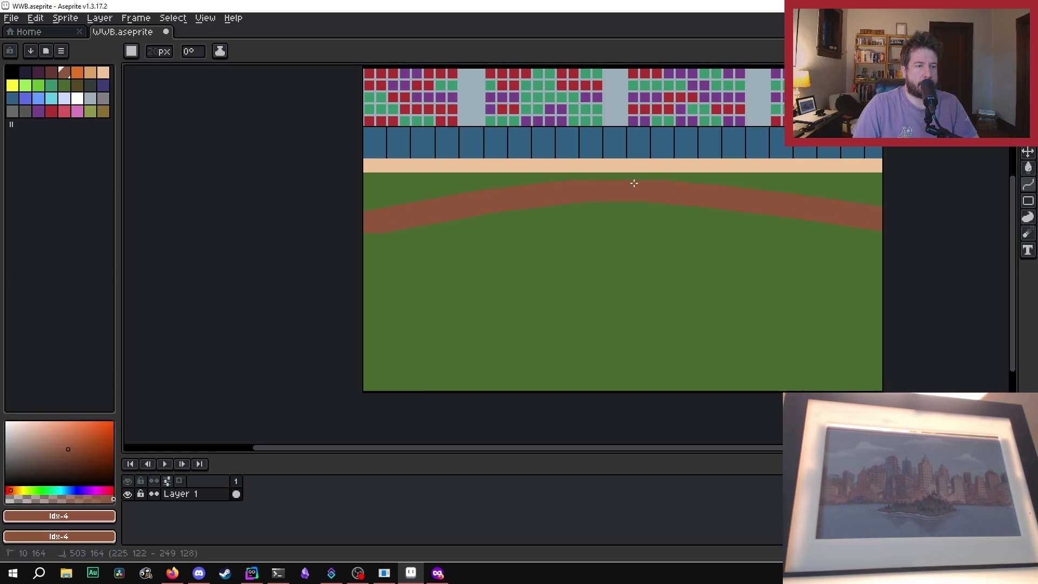
{"action": "scroll", "coordinate": [619, 215], "scroll_direction": "down", "scroll_amount": 2}
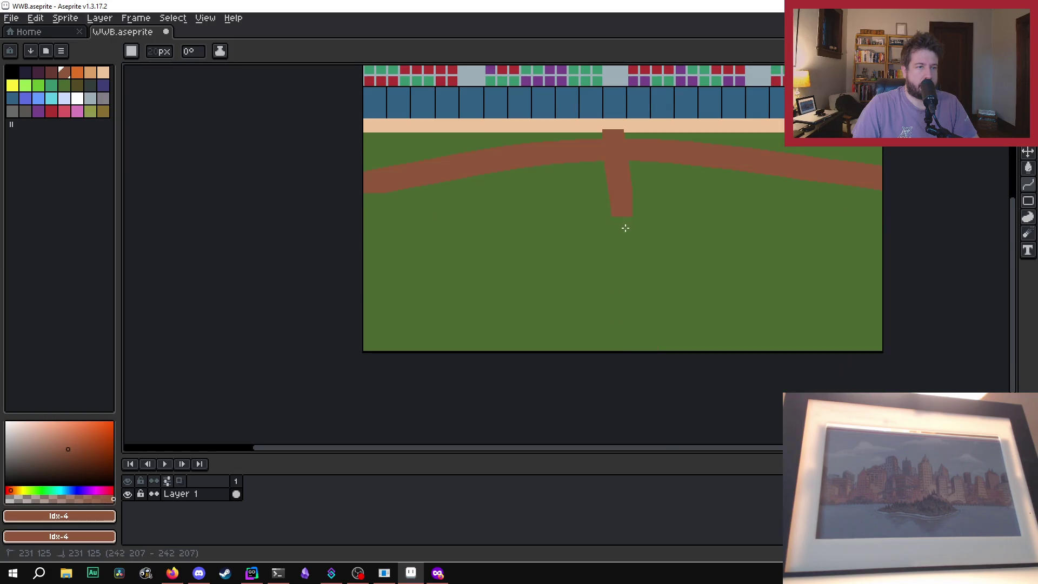
{"action": "key", "text": "Escape"}
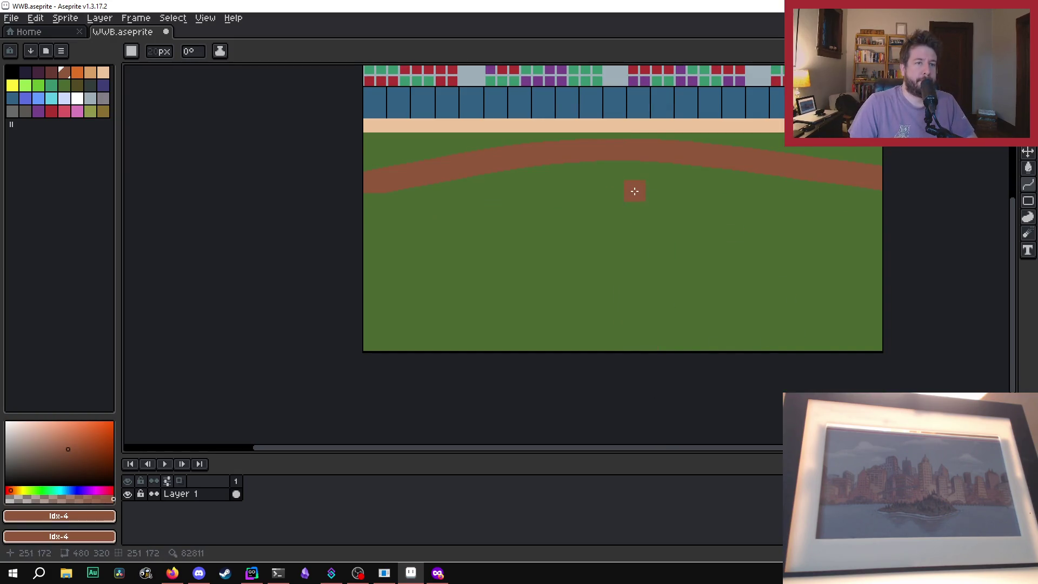
{"action": "scroll", "coordinate": [658, 238], "scroll_direction": "down", "scroll_amount": 2}
{"action": "scroll", "coordinate": [659, 238], "scroll_direction": "up", "scroll_amount": 1}
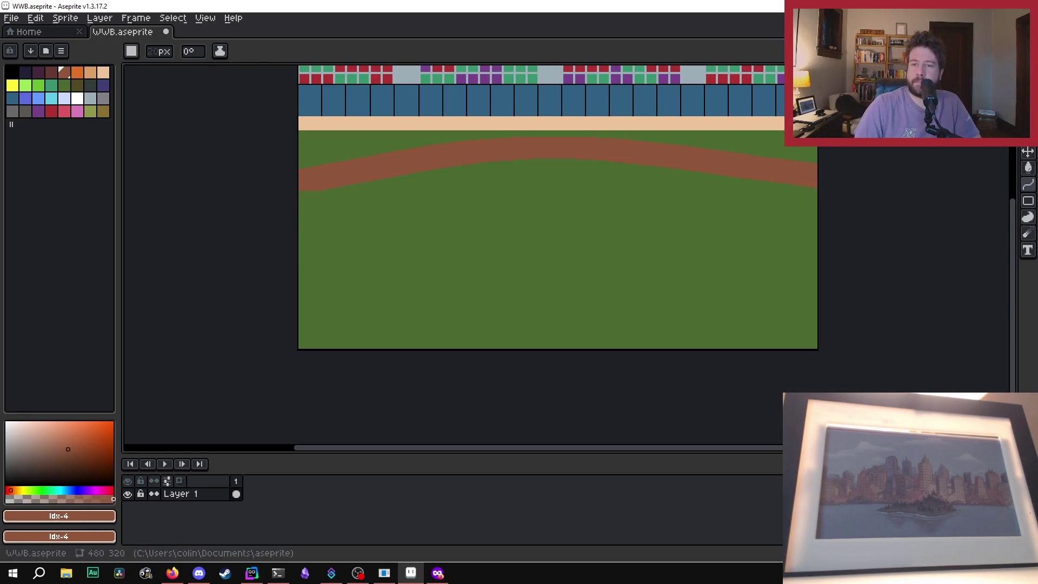
{"action": "key", "text": "alt+Tab"}
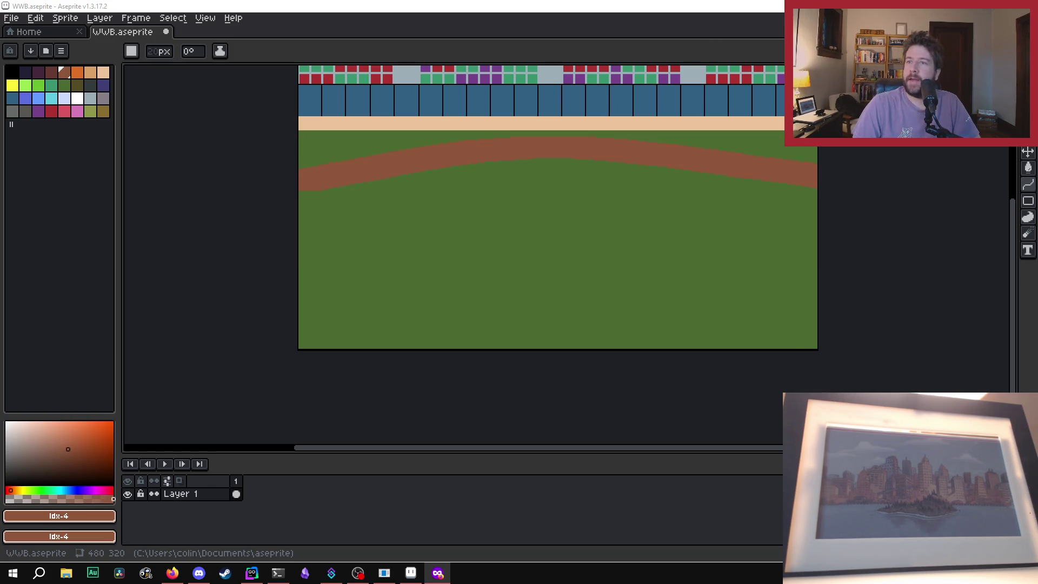
{"action": "key", "text": "alt+Tab"}
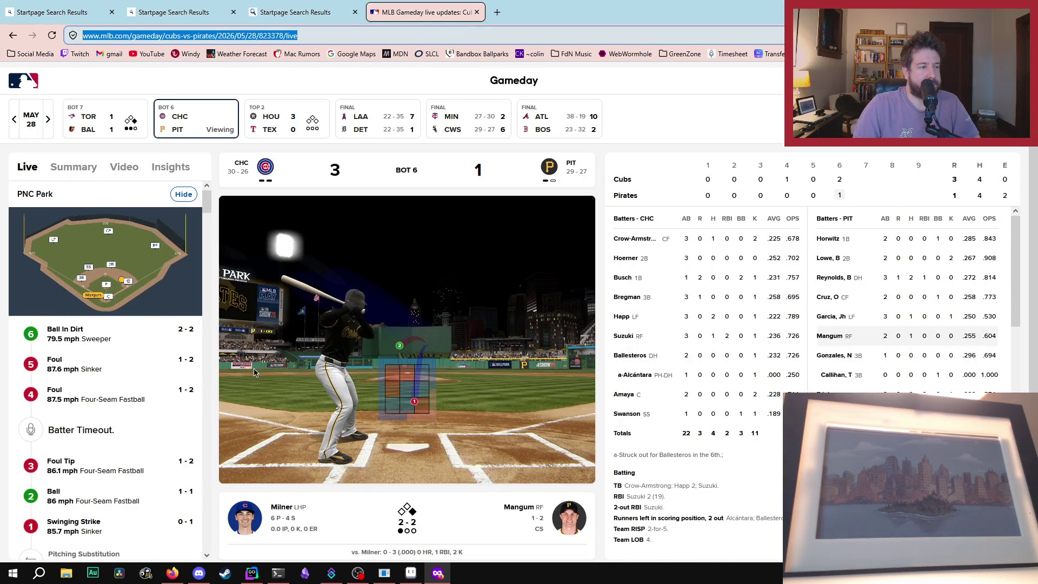
Step: Return from the Cubs vs Pirates Gameday page to the Aseprite ballpark drawing
{"action": "key", "text": "alt+Tab"}
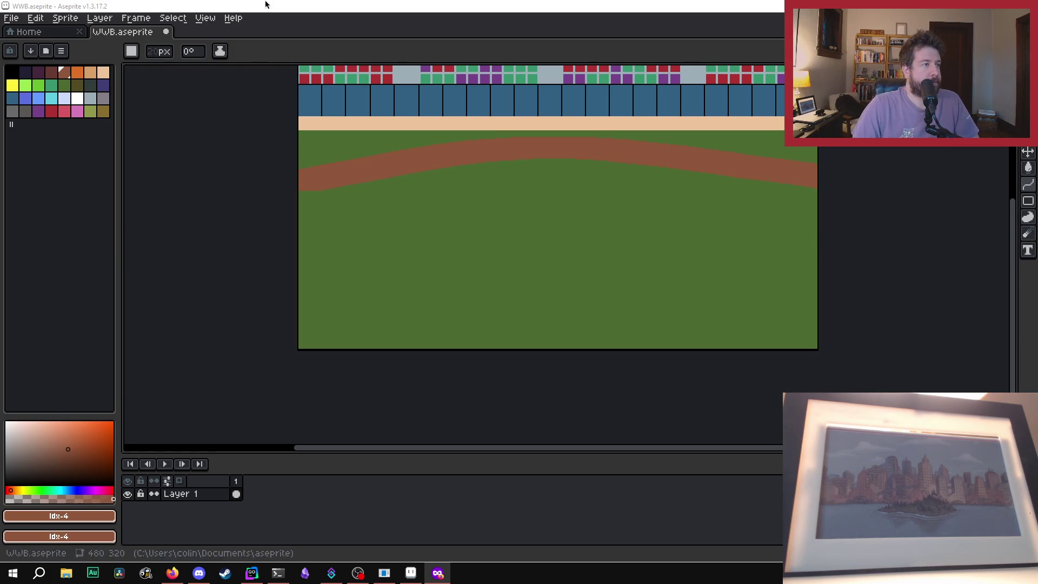
Step: Undo the old dirt arc and a trial brown stroke across the grass
{"action": "key", "text": "ctrl+z"}
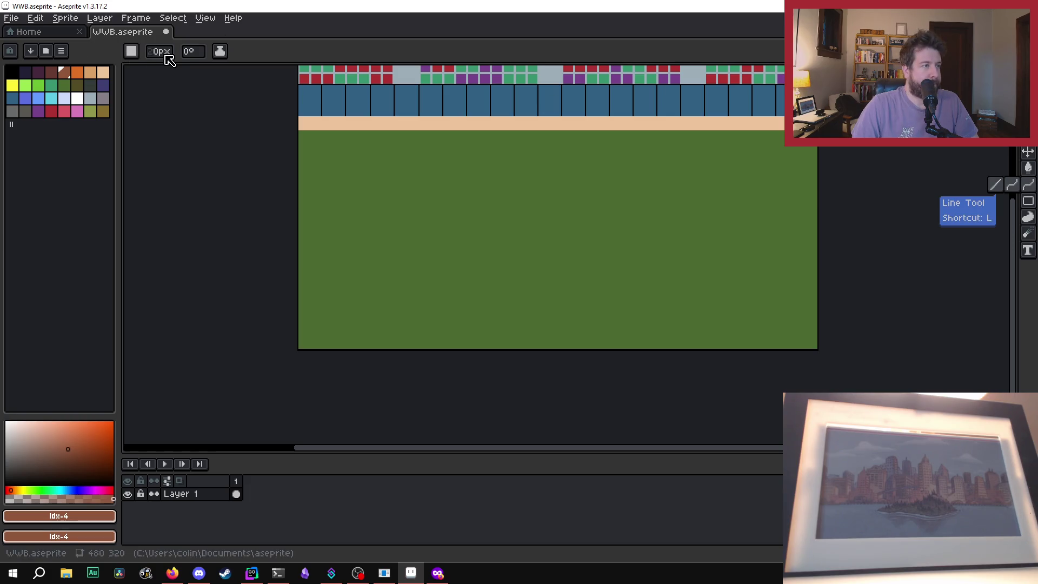
{"action": "scroll", "coordinate": [170, 60], "scroll_direction": "up", "scroll_amount": 5}
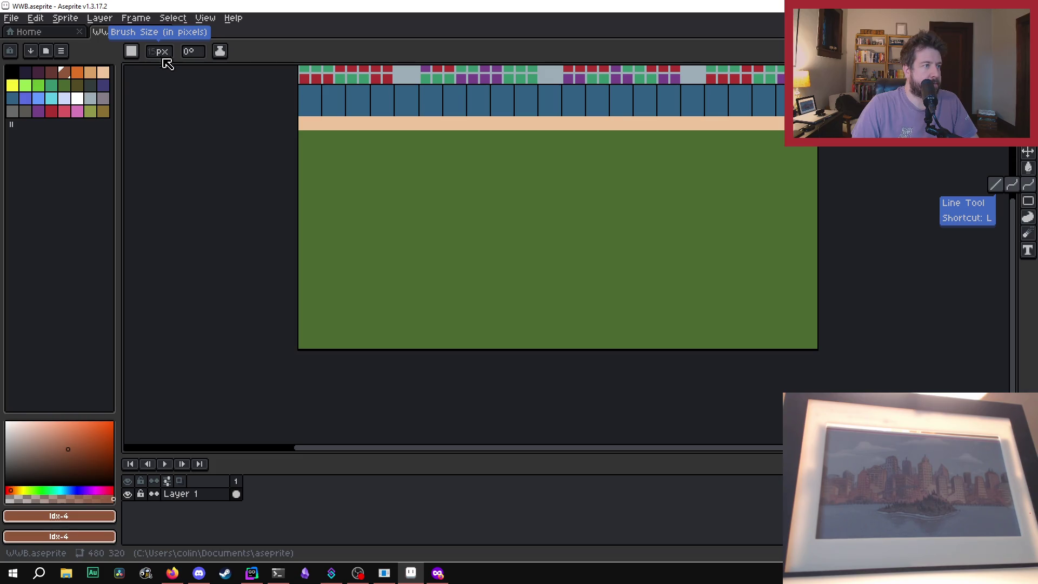
{"action": "scroll", "coordinate": [379, 213], "scroll_direction": "up", "scroll_amount": 2}
{"action": "scroll", "coordinate": [340, 196], "scroll_direction": "down", "scroll_amount": 2}
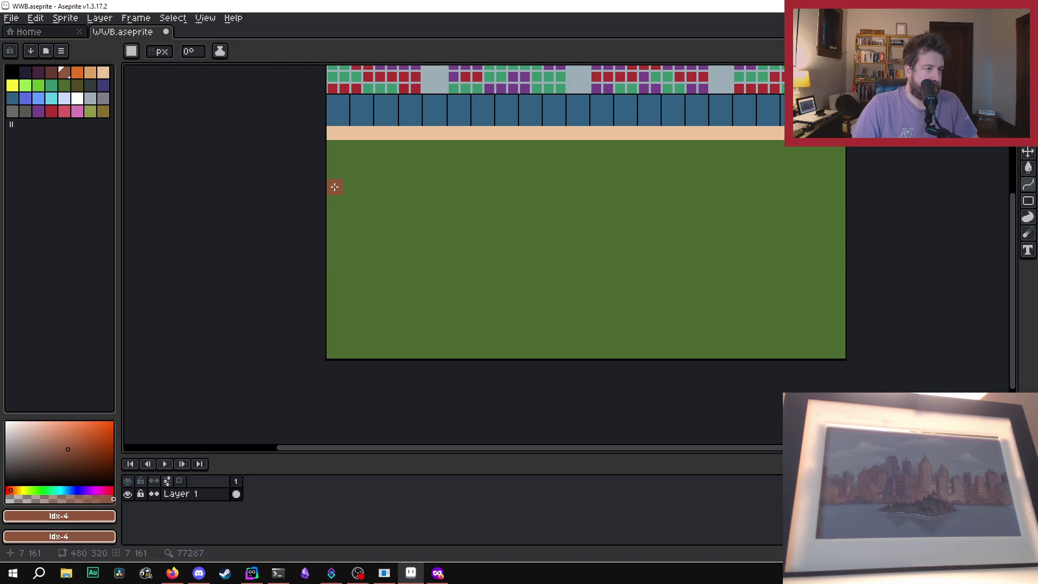
{"action": "left_click_drag", "start_coordinate": [334, 182], "coordinate": [939, 180]}
{"action": "scroll", "coordinate": [761, 186], "scroll_direction": "right", "scroll_amount": 2}
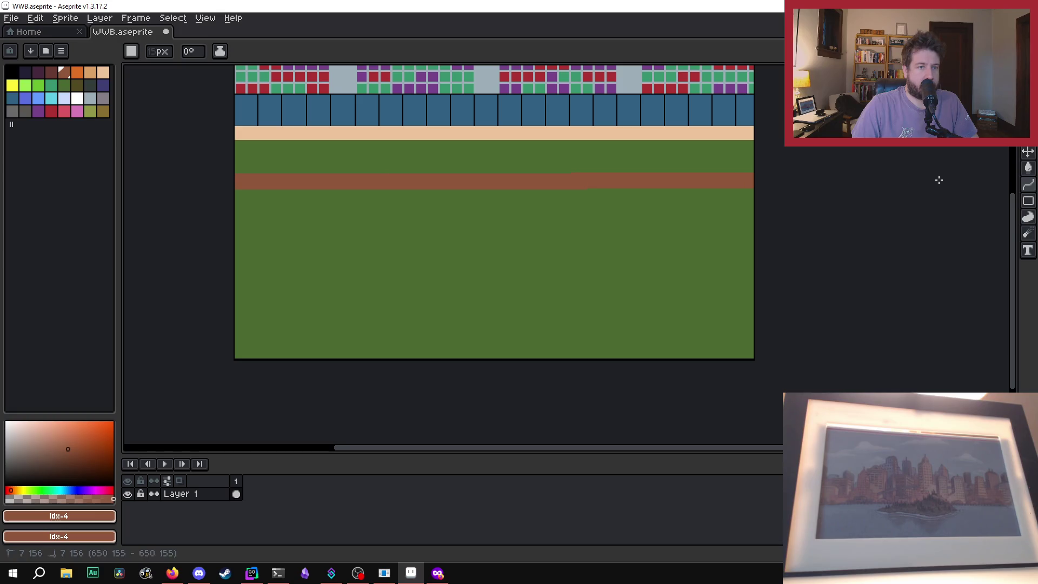
{"action": "key", "text": "ctrl+z"}
{"action": "key", "text": "ctrl+z"}
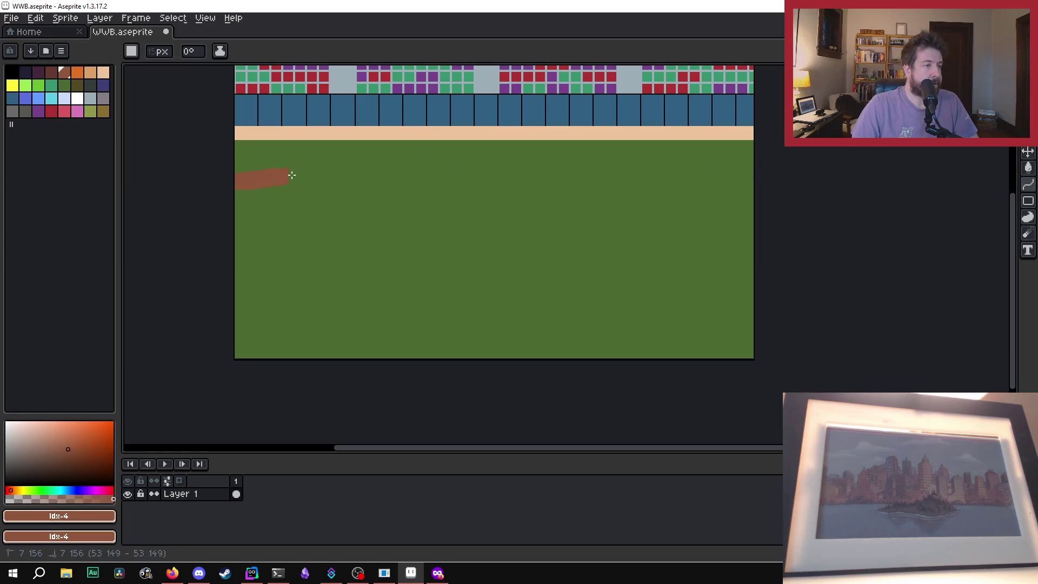
Step: Draw a brown dirt stripe, bend it into an upward arc, then undo the attempt
{"action": "left_click_drag", "start_coordinate": [242, 180], "coordinate": [759, 179]}
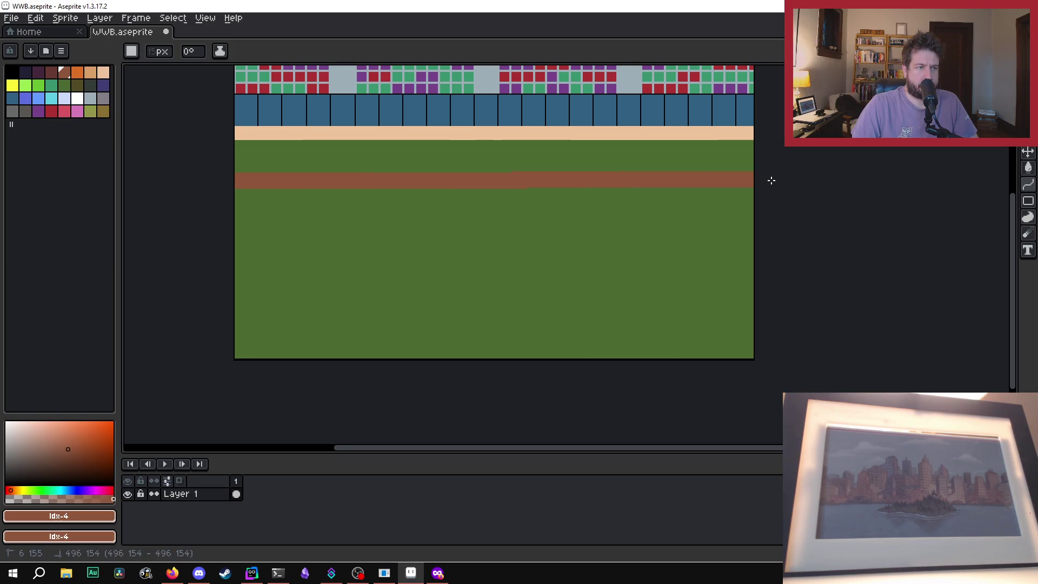
{"action": "mouse_move", "coordinate": [772, 176]}
{"action": "left_mouse_down"}
{"action": "mouse_move", "coordinate": [449, 155]}
{"action": "mouse_move", "coordinate": [468, 143]}
{"action": "left_mouse_up"}
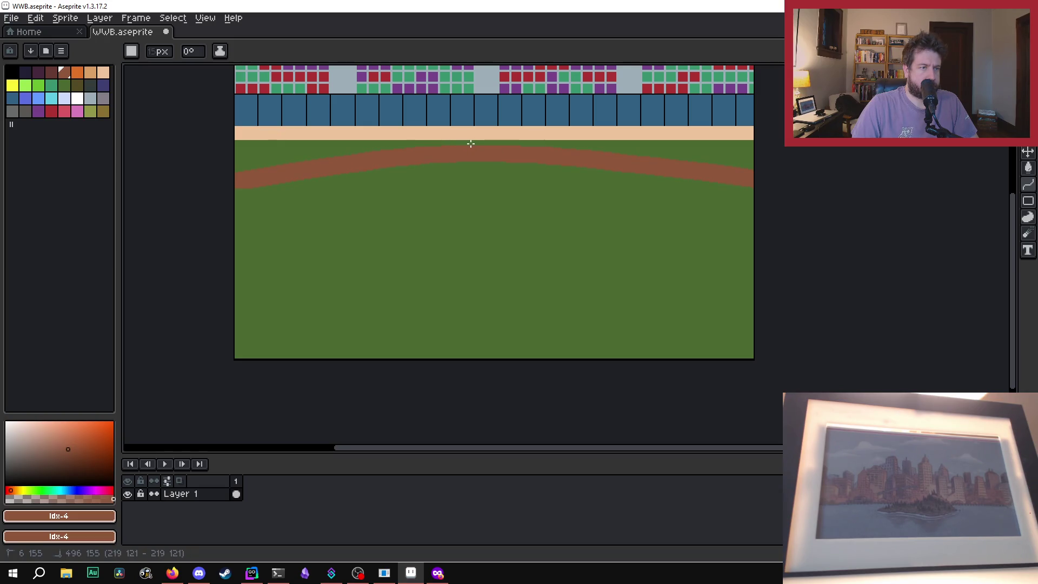
{"action": "left_click_drag", "start_coordinate": [471, 143], "coordinate": [481, 142]}
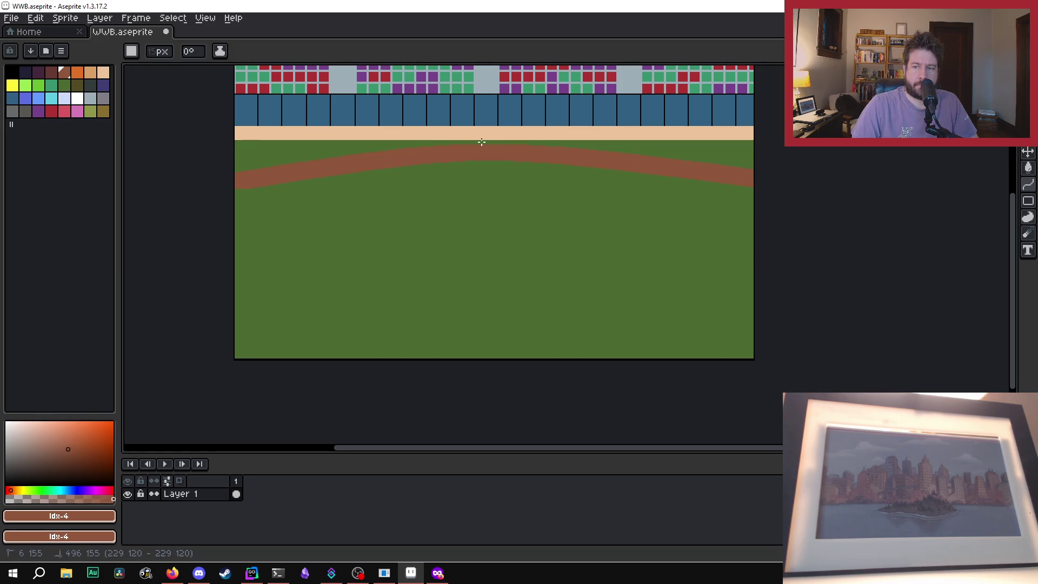
{"action": "left_click_drag", "start_coordinate": [482, 142], "coordinate": [486, 154]}
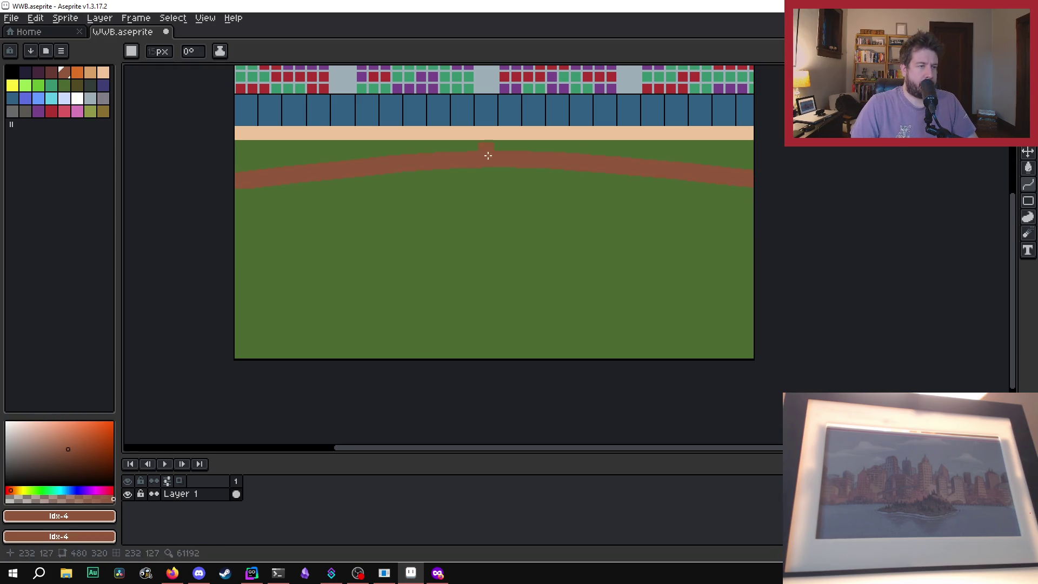
{"action": "key", "text": "ctrl+z"}
{"action": "type", "text": "5"}
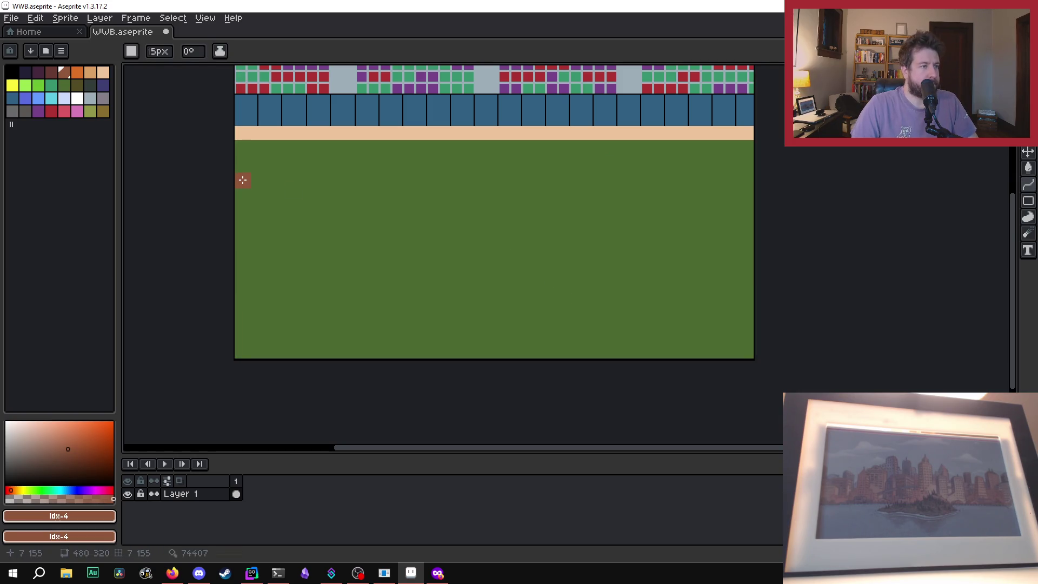
Step: Redraw a thick brown line across the field and commit it as an upward-bending arc
{"action": "left_click_drag", "start_coordinate": [242, 182], "coordinate": [785, 182]}
{"action": "left_click", "coordinate": [461, 153]}
{"action": "left_click", "coordinate": [458, 146]}
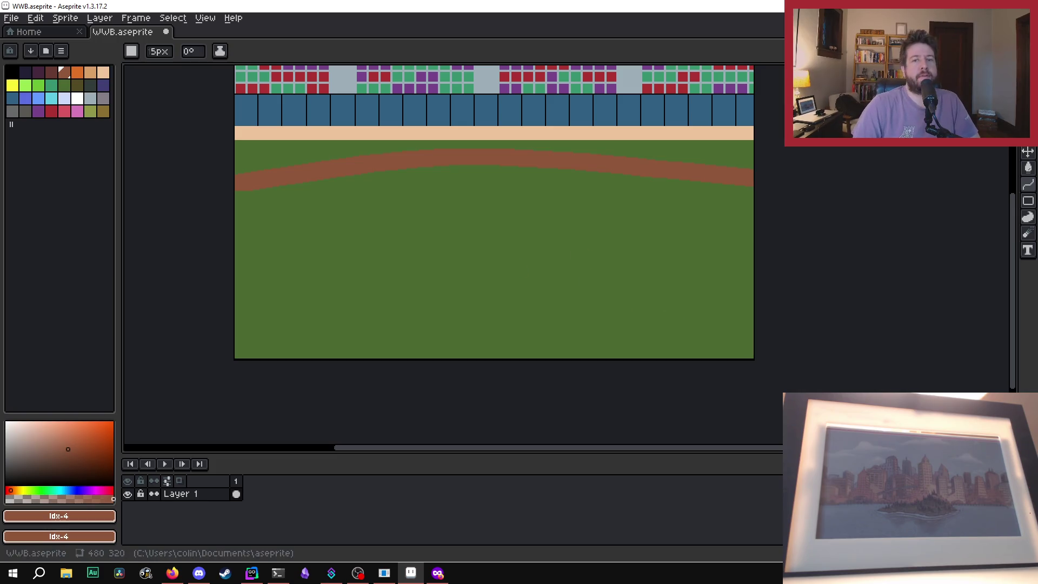
{"action": "left_click", "coordinate": [1028, 201]}
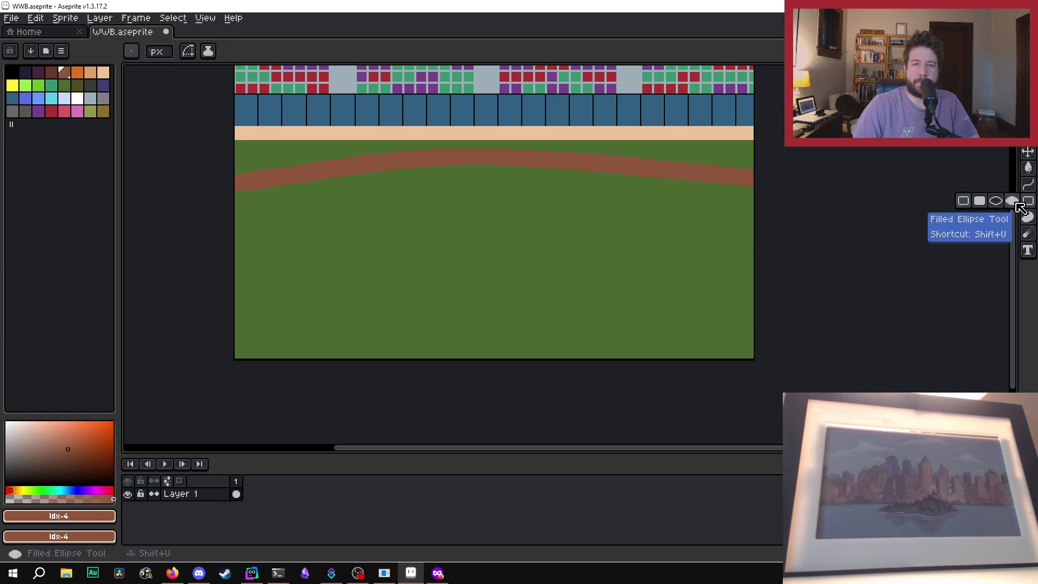
Step: Try a brown filled ellipse on the field, then undo it
{"action": "left_click", "coordinate": [1012, 200]}
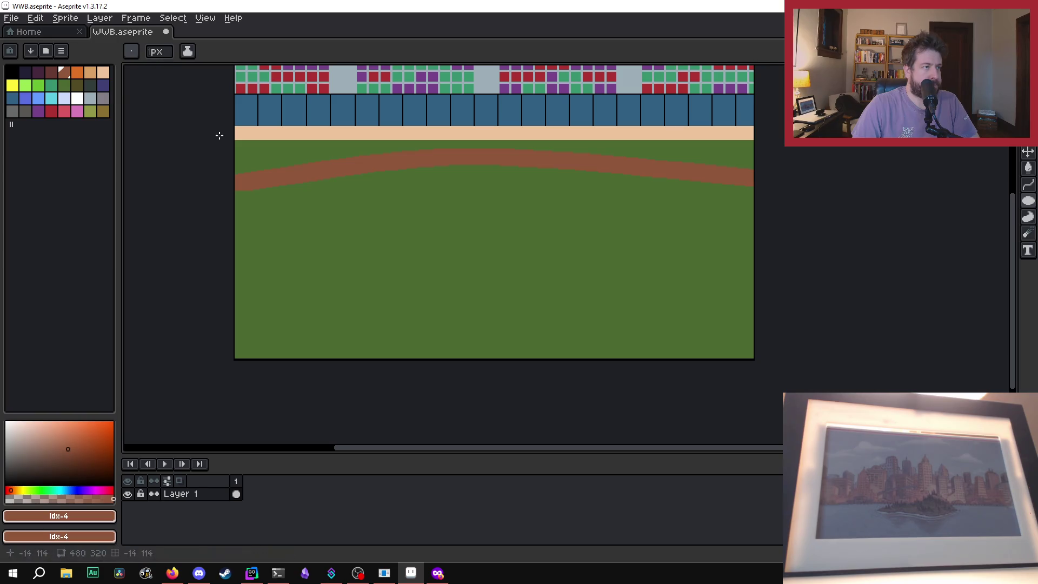
{"action": "scroll", "coordinate": [159, 53], "scroll_direction": "up", "scroll_amount": 5}
{"action": "scroll", "coordinate": [159, 53], "scroll_direction": "up", "scroll_amount": 1}
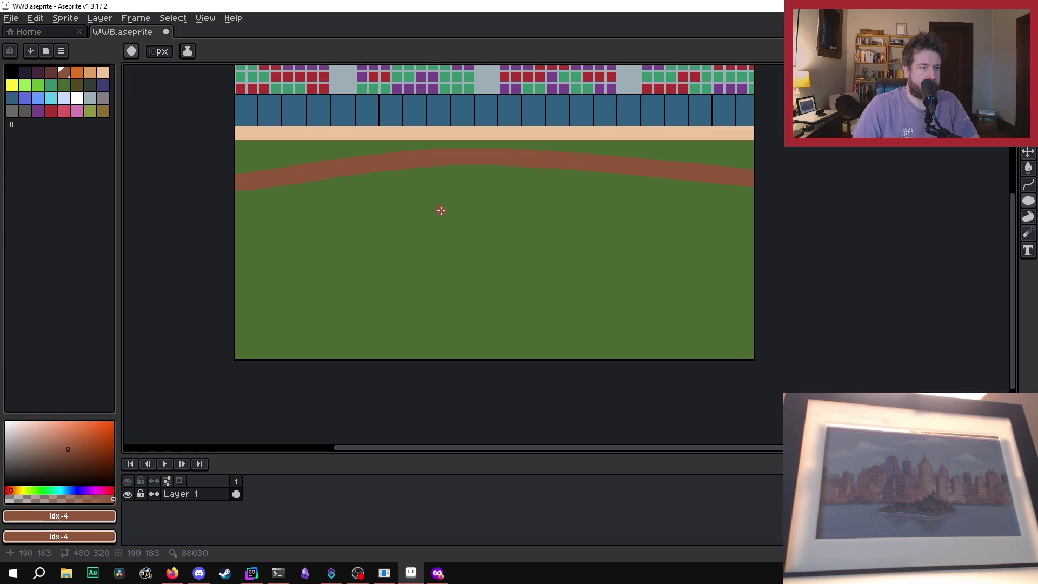
{"action": "mouse_move", "coordinate": [455, 209]}
{"action": "left_mouse_down"}
{"action": "mouse_move", "coordinate": [514, 241]}
{"action": "mouse_move", "coordinate": [535, 281]}
{"action": "mouse_move", "coordinate": [559, 260]}
{"action": "left_mouse_up"}
{"action": "key", "text": "ctrl+z"}
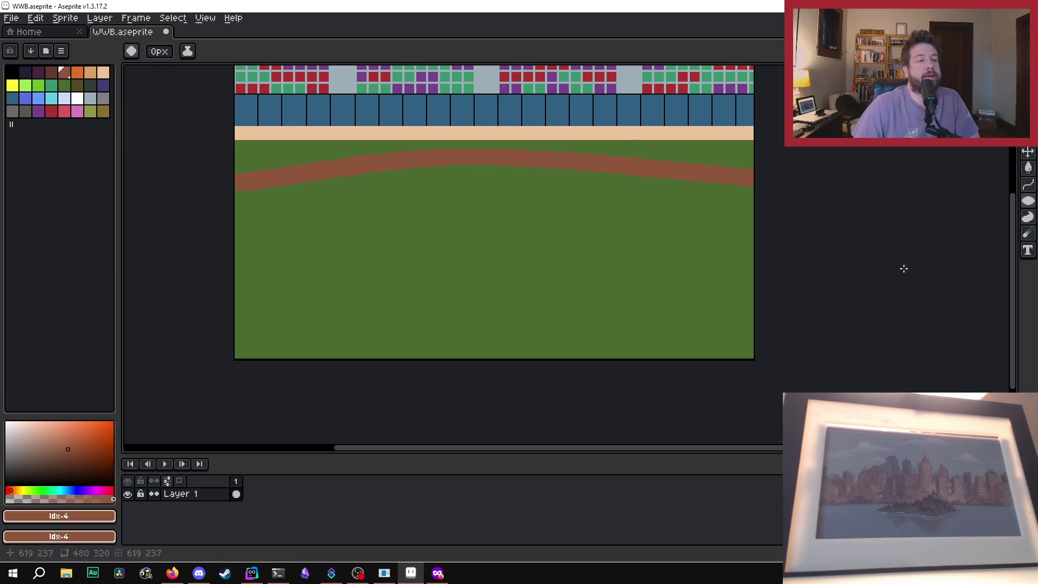
Step: Set white from the palette as the drawing colour
{"action": "key", "text": "alt+Tab"}
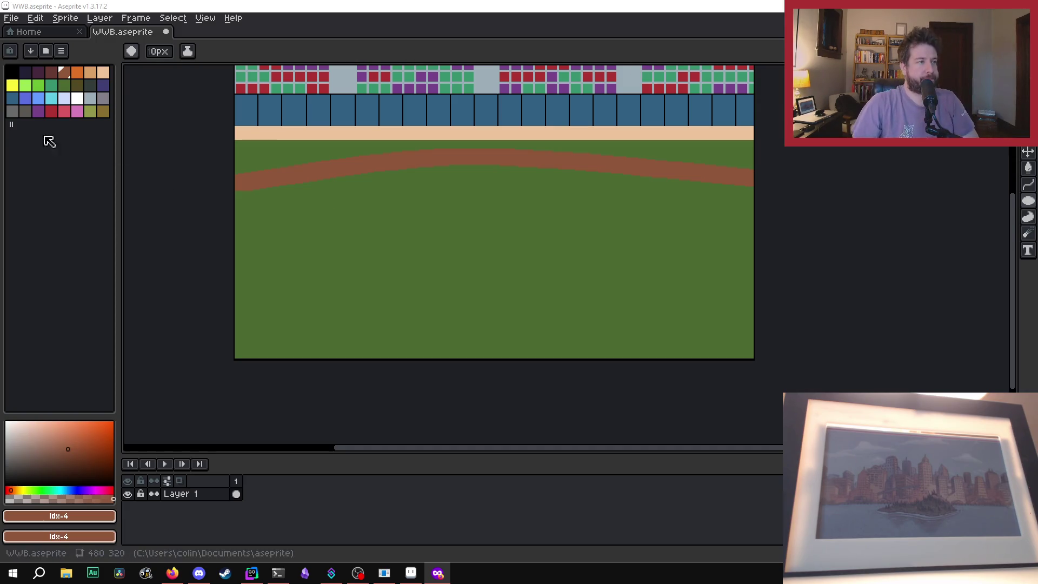
{"action": "left_click", "coordinate": [75, 103]}
{"action": "scroll", "coordinate": [429, 144], "scroll_direction": "up", "scroll_amount": 4}
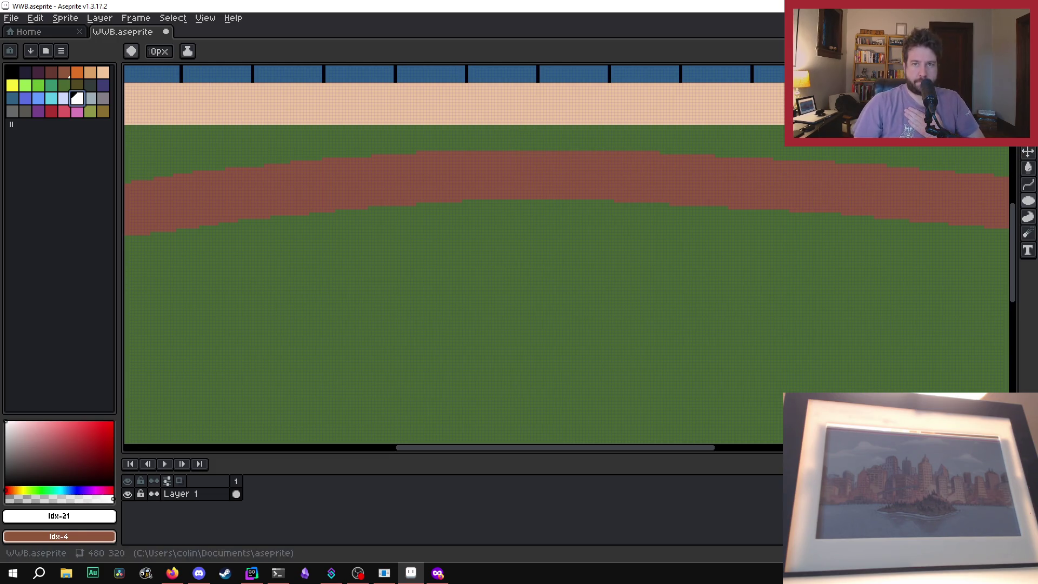
{"action": "left_click", "coordinate": [1028, 119]}
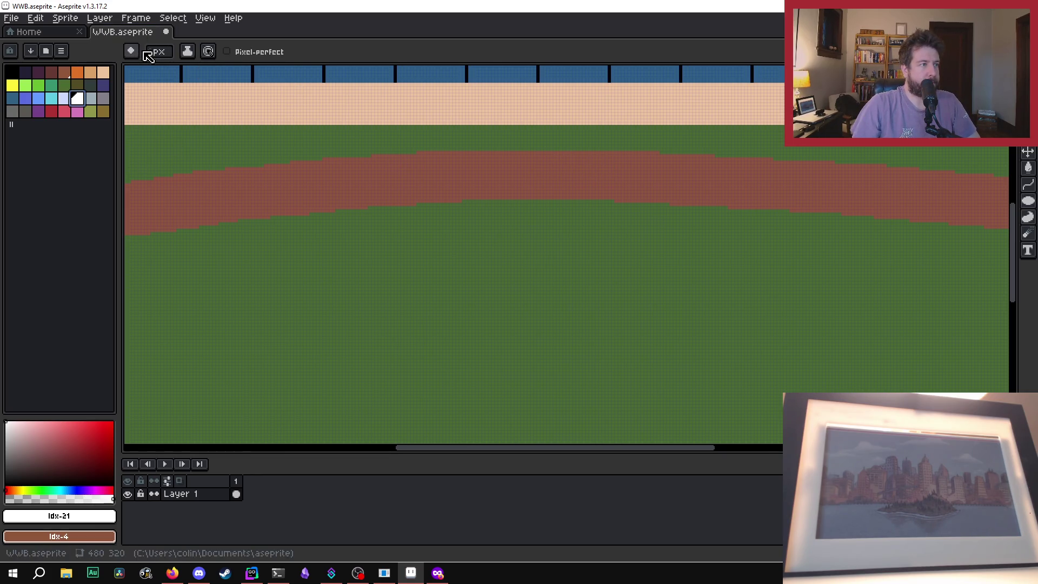
{"action": "scroll", "coordinate": [529, 166], "scroll_direction": "down", "scroll_amount": 1}
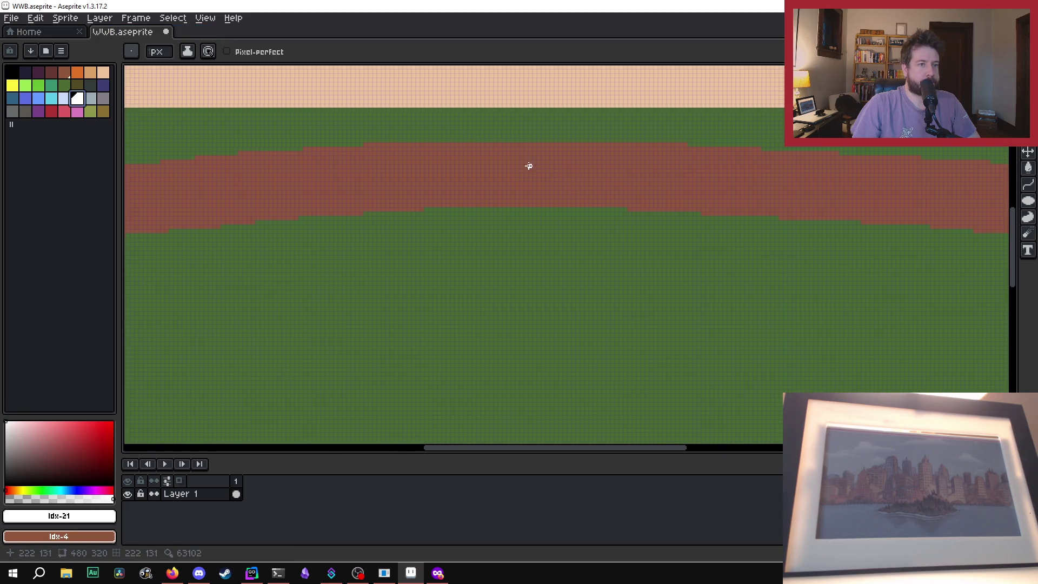
{"action": "scroll", "coordinate": [520, 150], "scroll_direction": "up", "scroll_amount": 3}
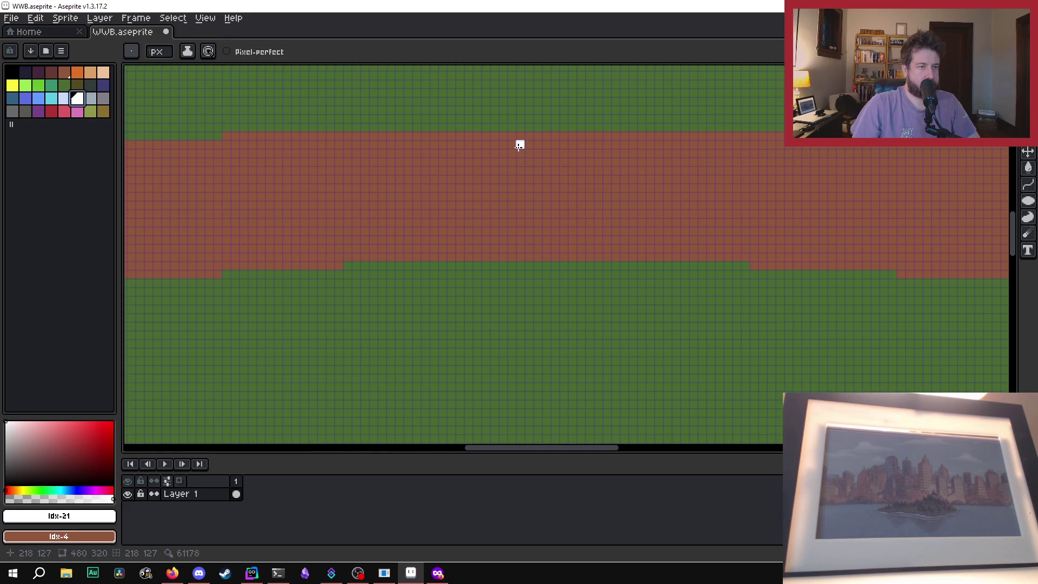
{"action": "mouse_move", "coordinate": [520, 145]}
{"action": "left_mouse_down"}
{"action": "mouse_move", "coordinate": [615, 213]}
{"action": "mouse_move", "coordinate": [573, 197]}
{"action": "mouse_move", "coordinate": [518, 238]}
{"action": "mouse_move", "coordinate": [520, 258]}
{"action": "mouse_move", "coordinate": [459, 216]}
{"action": "mouse_move", "coordinate": [484, 204]}
{"action": "mouse_move", "coordinate": [466, 210]}
{"action": "mouse_move", "coordinate": [512, 153]}
{"action": "left_mouse_up"}
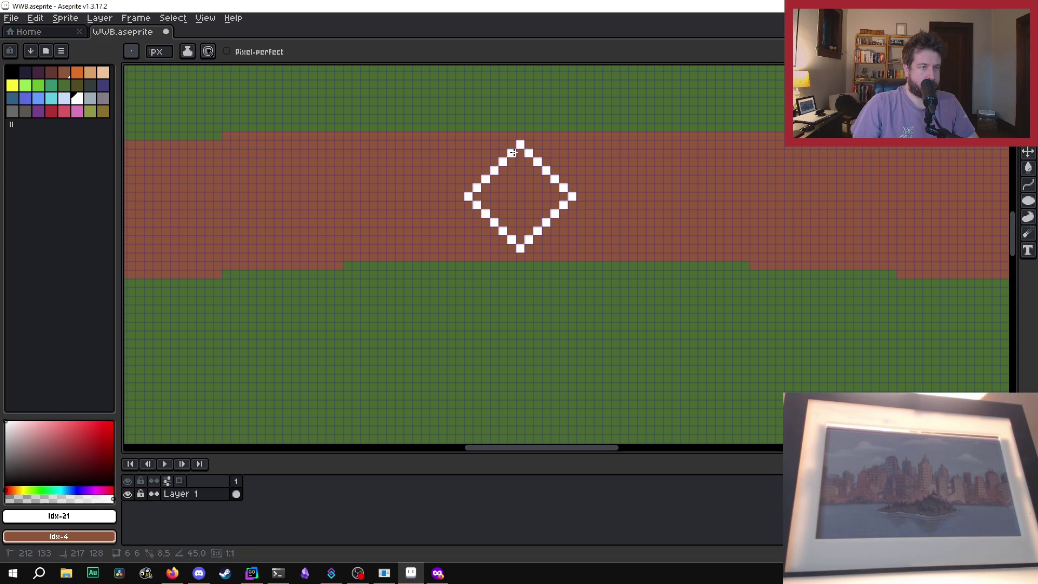
{"action": "key", "text": "g"}
{"action": "left_click", "coordinate": [525, 181]}
{"action": "scroll", "coordinate": [600, 216], "scroll_direction": "down", "scroll_amount": 5}
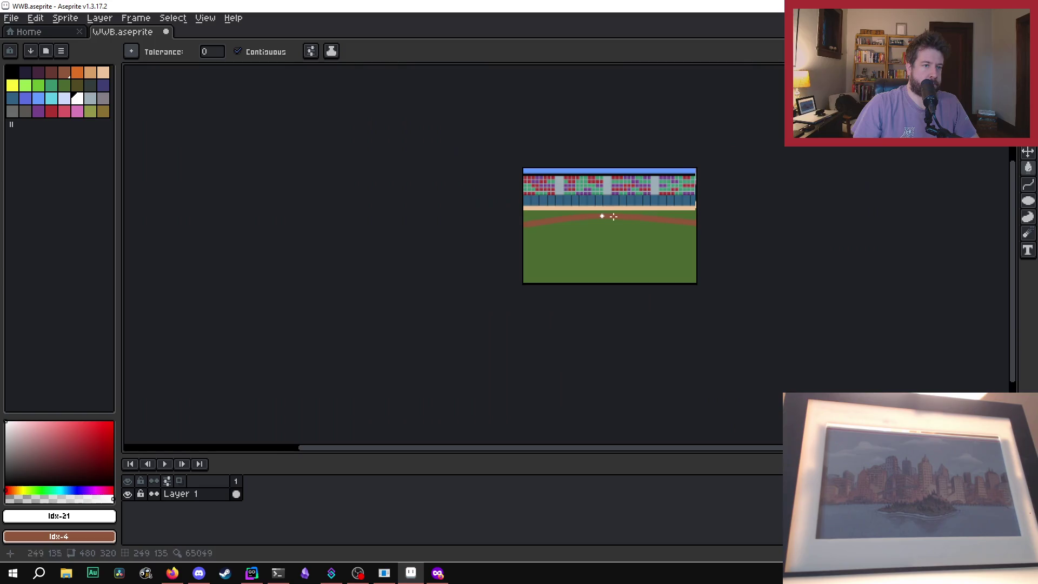
{"action": "scroll", "coordinate": [602, 244], "scroll_direction": "up", "scroll_amount": 2}
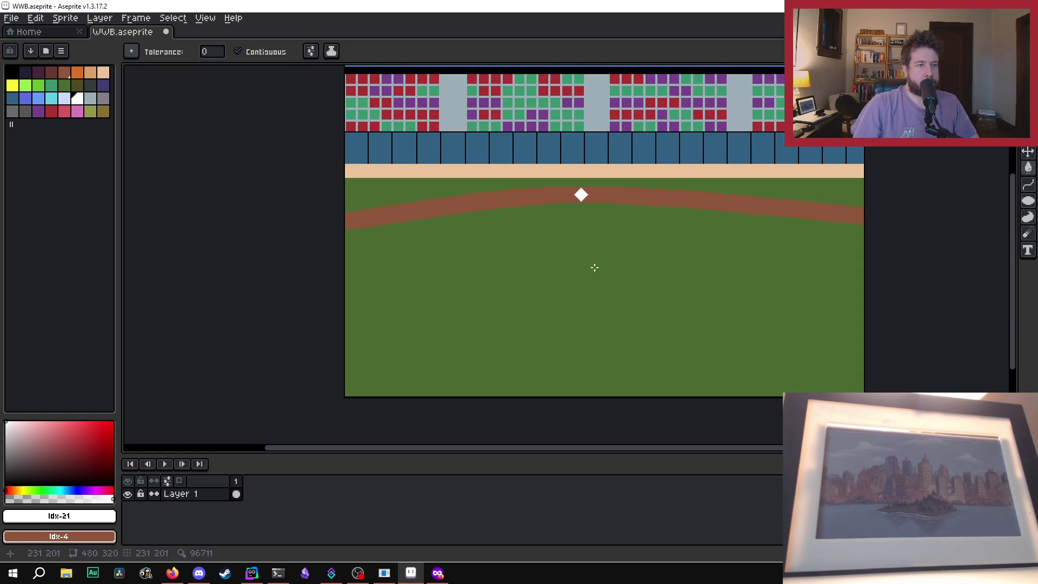
{"action": "scroll", "coordinate": [572, 188], "scroll_direction": "up", "scroll_amount": 6}
{"action": "scroll", "coordinate": [572, 190], "scroll_direction": "down", "scroll_amount": 1}
{"action": "key", "text": "v"}
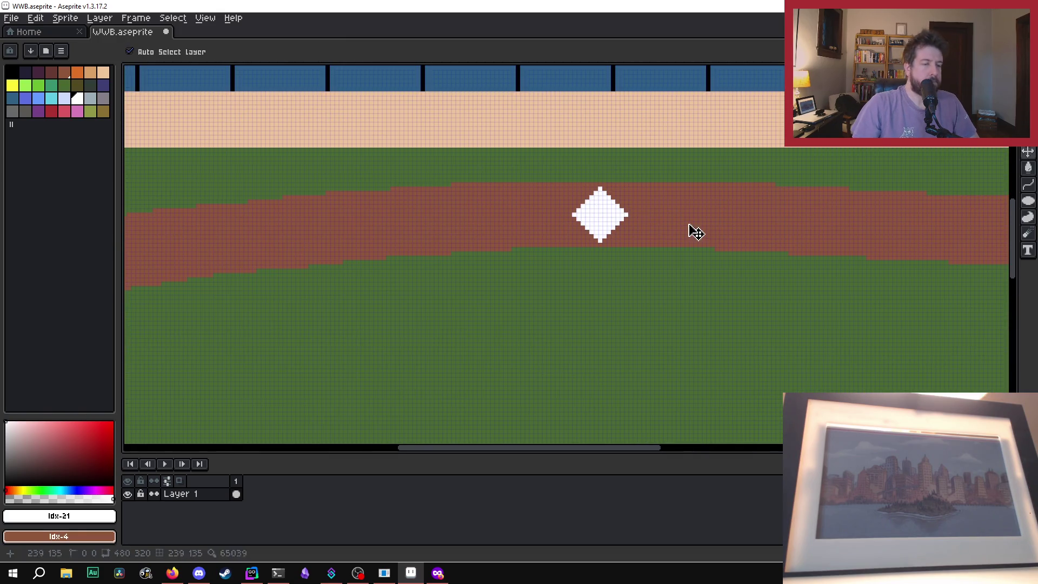
{"action": "key", "text": "ctrl+z"}
{"action": "key", "text": "ctrl+z"}
{"action": "key", "text": "g"}
Step: Add a new empty layer through Layer > New > New Layer
{"action": "left_click", "coordinate": [107, 19]}
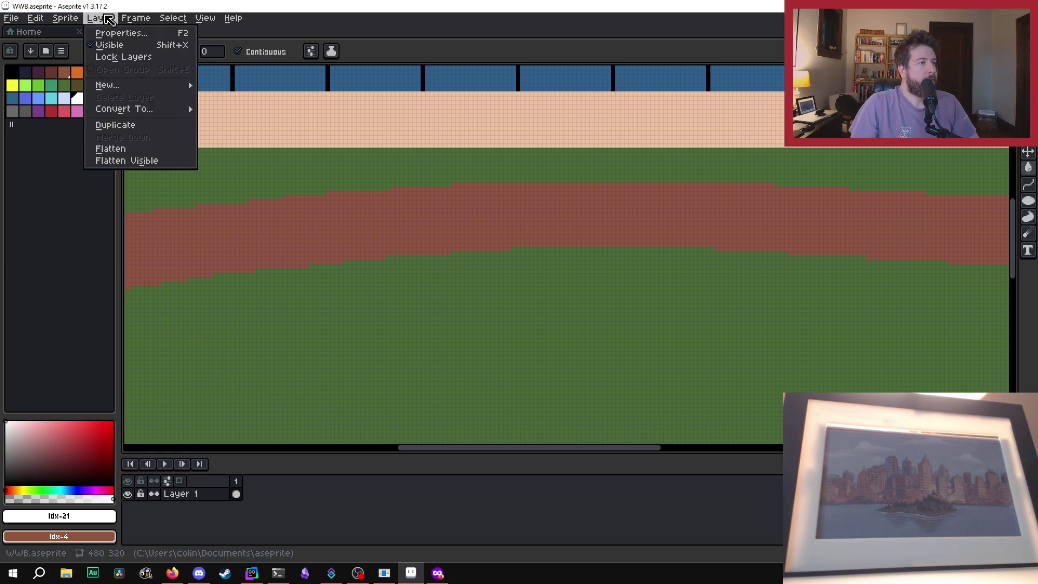
{"action": "mouse_move", "coordinate": [115, 87]}
{"action": "left_click", "coordinate": [214, 84]}
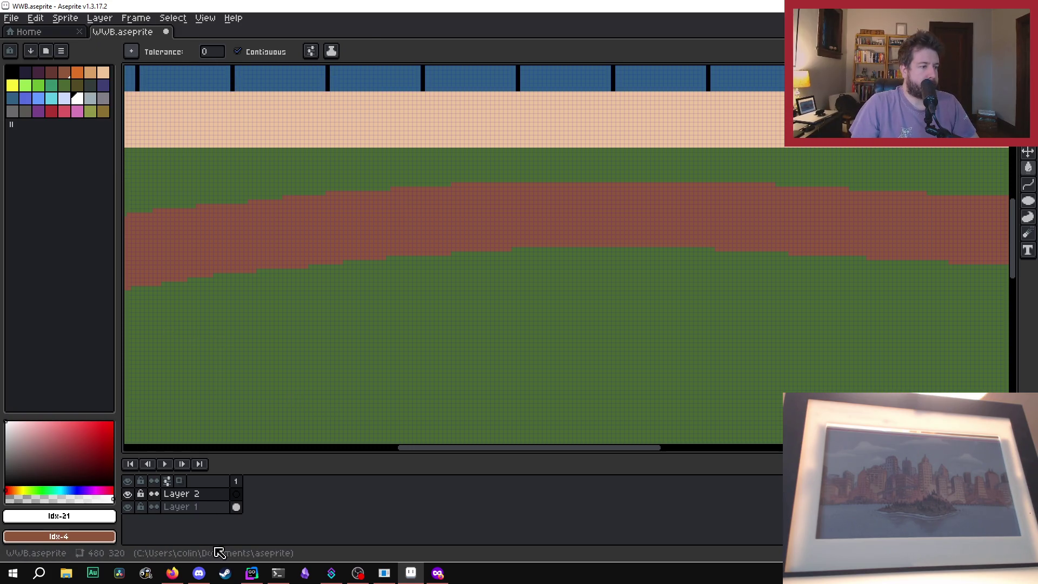
{"action": "scroll", "coordinate": [581, 196], "scroll_direction": "up", "scroll_amount": 4}
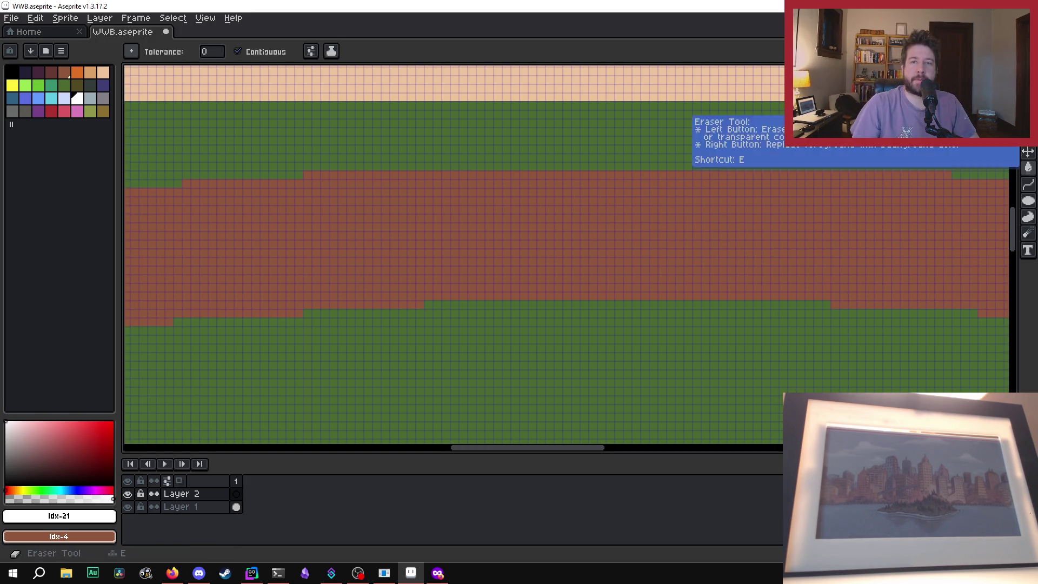
Step: Outline a white diamond base on the dirt arc with Pencil lines between its four corners
{"action": "key", "text": "b"}
{"action": "left_click", "coordinate": [558, 175]}
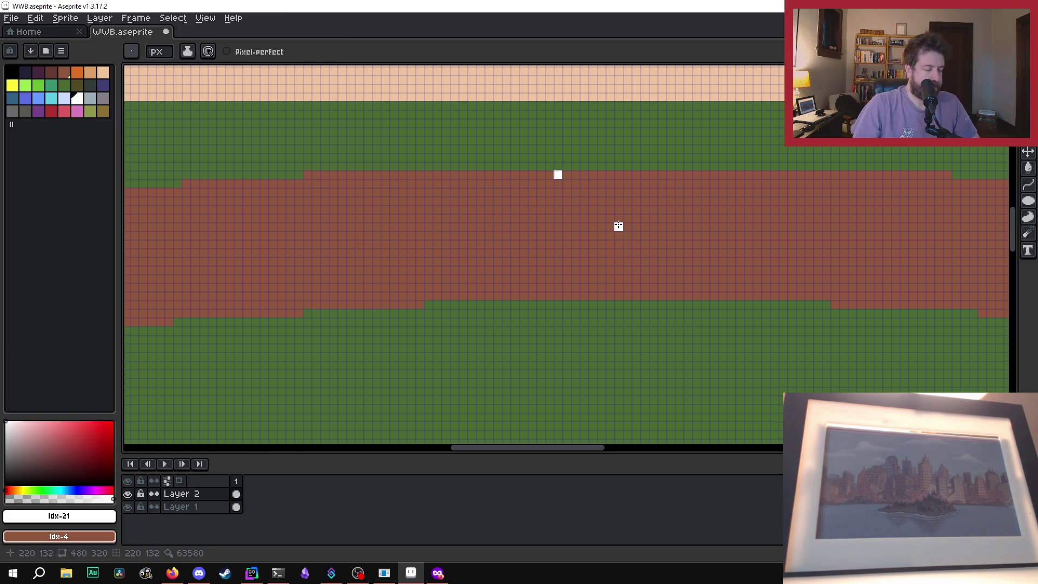
{"action": "left_click", "coordinate": [627, 262], "text": "shift"}
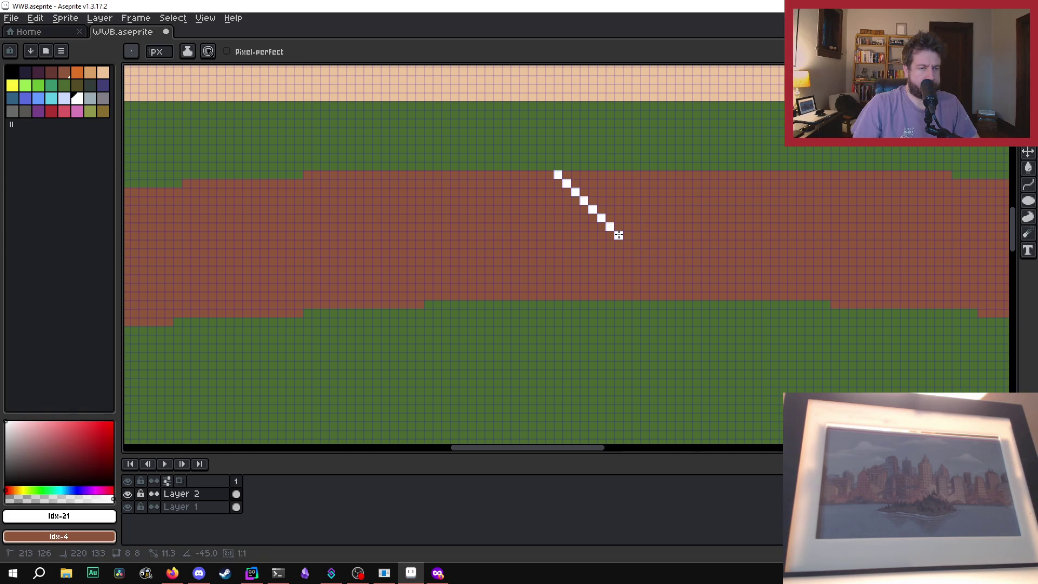
{"action": "left_click", "coordinate": [619, 235], "text": "shift"}
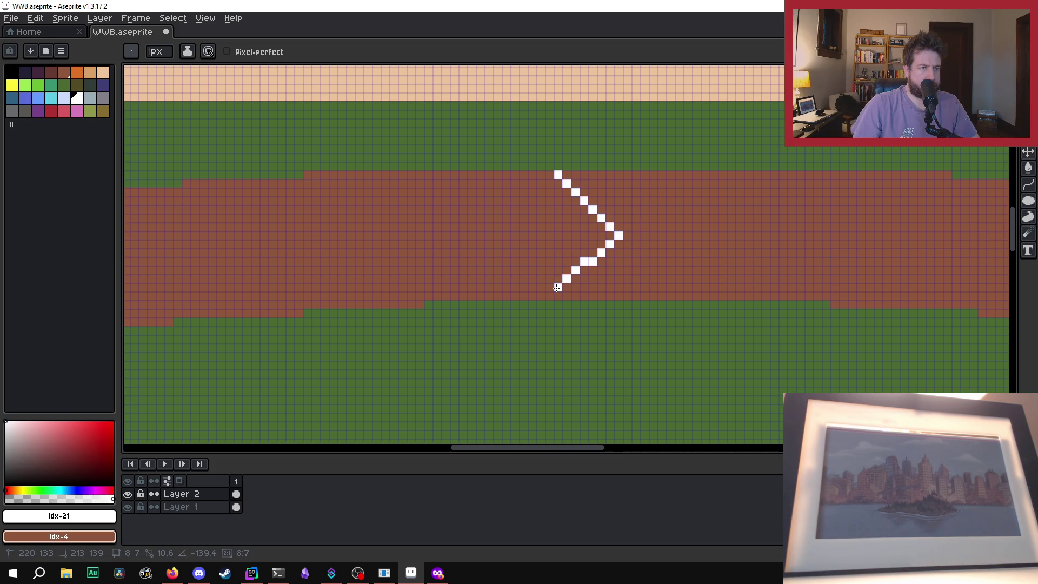
{"action": "left_click", "coordinate": [558, 296], "text": "shift"}
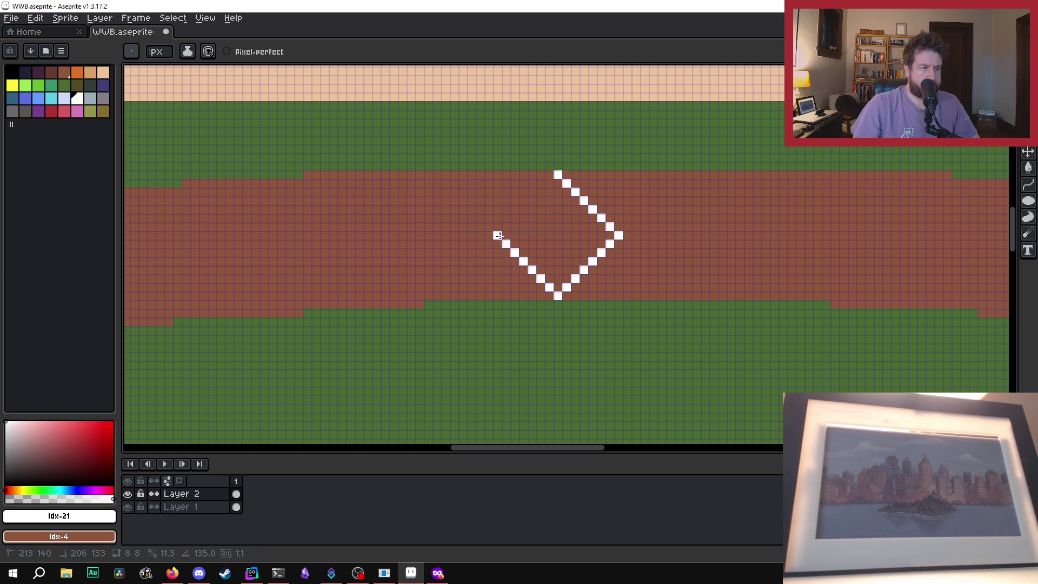
{"action": "left_click", "coordinate": [498, 236], "text": "shift"}
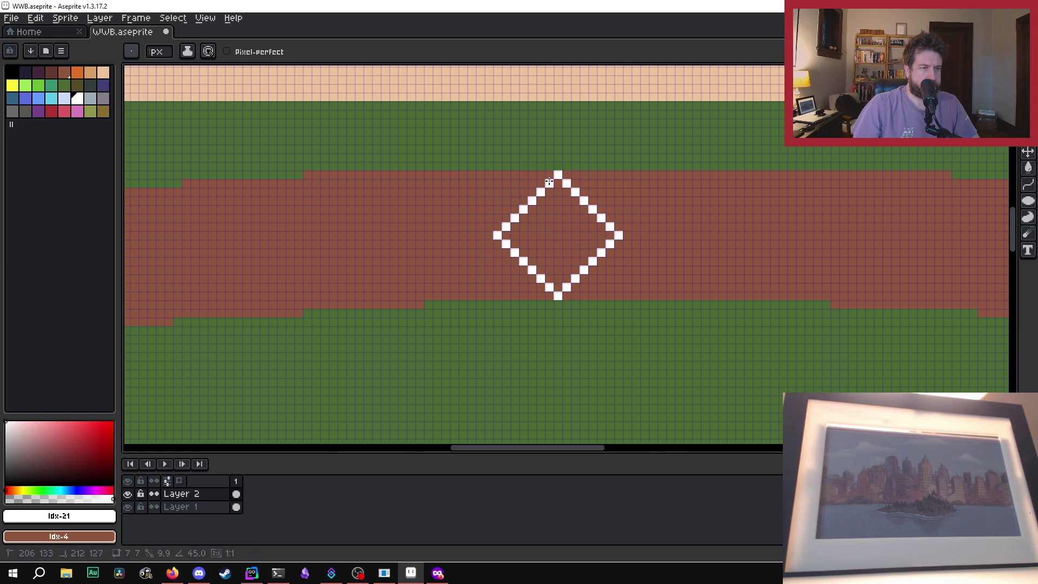
{"action": "left_click", "coordinate": [549, 182], "text": "shift"}
Step: Fill the diamond base solid white with the Paint Bucket
{"action": "key", "text": "g"}
{"action": "left_click", "coordinate": [559, 217]}
{"action": "scroll", "coordinate": [615, 214], "scroll_direction": "down", "scroll_amount": 1}
{"action": "scroll", "coordinate": [616, 215], "scroll_direction": "down", "scroll_amount": 3}
Step: Select the area around the diamond base and shift it further right
{"action": "scroll", "coordinate": [621, 206], "scroll_direction": "up", "scroll_amount": 3}
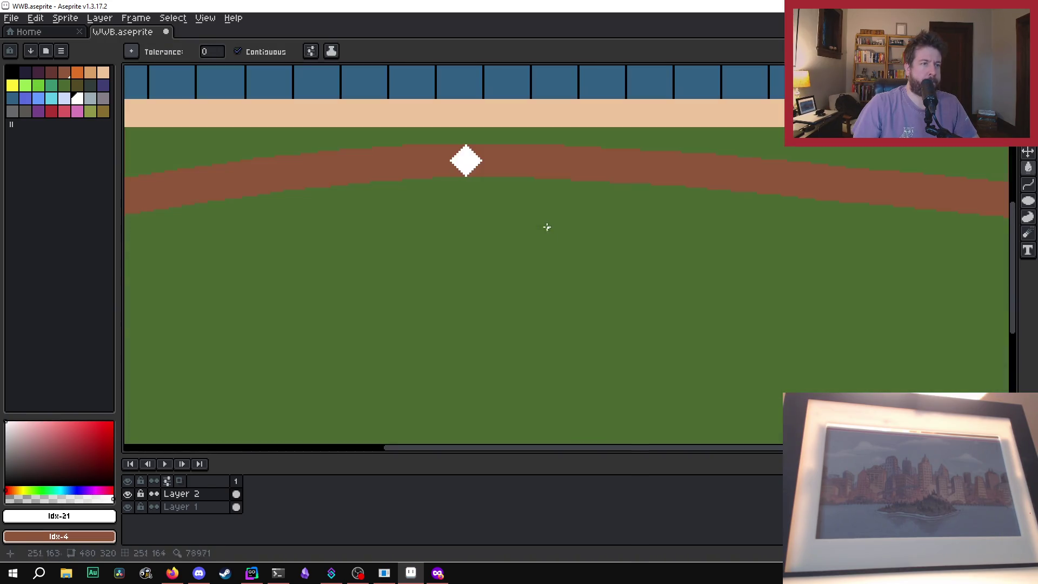
{"action": "scroll", "coordinate": [616, 331], "scroll_direction": "down", "scroll_amount": 2}
{"action": "scroll", "coordinate": [493, 294], "scroll_direction": "up", "scroll_amount": 1}
{"action": "scroll", "coordinate": [524, 403], "scroll_direction": "down", "scroll_amount": 1}
{"action": "scroll", "coordinate": [495, 363], "scroll_direction": "up", "scroll_amount": 1}
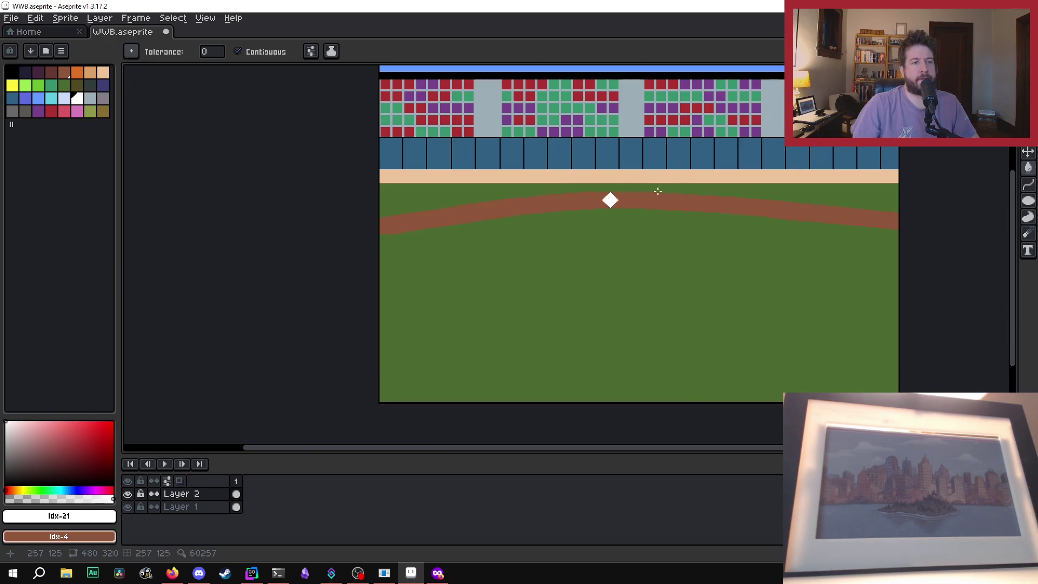
{"action": "scroll", "coordinate": [640, 186], "scroll_direction": "up", "scroll_amount": 2}
{"action": "scroll", "coordinate": [512, 234], "scroll_direction": "up", "scroll_amount": 1}
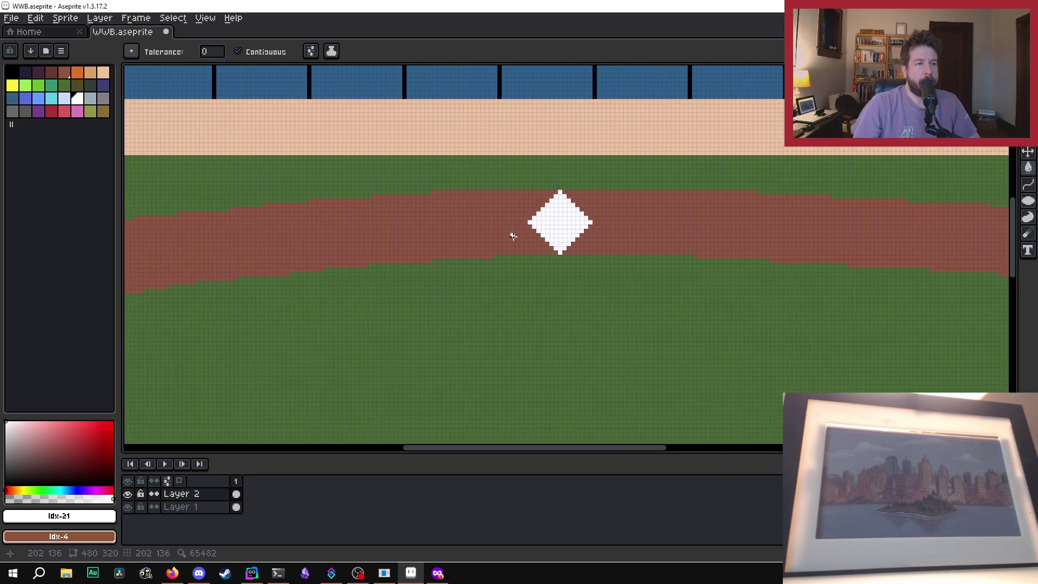
{"action": "key", "text": "m"}
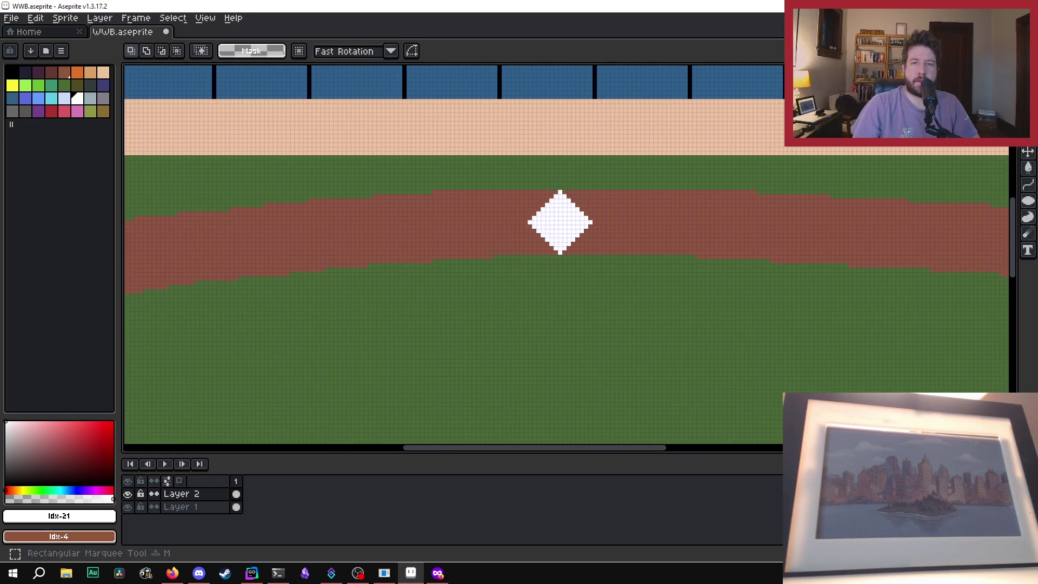
{"action": "left_click_drag", "start_coordinate": [500, 175], "coordinate": [621, 274]}
{"action": "left_click_drag", "start_coordinate": [563, 241], "coordinate": [603, 241]}
{"action": "scroll", "coordinate": [603, 238], "scroll_direction": "down", "scroll_amount": 5}
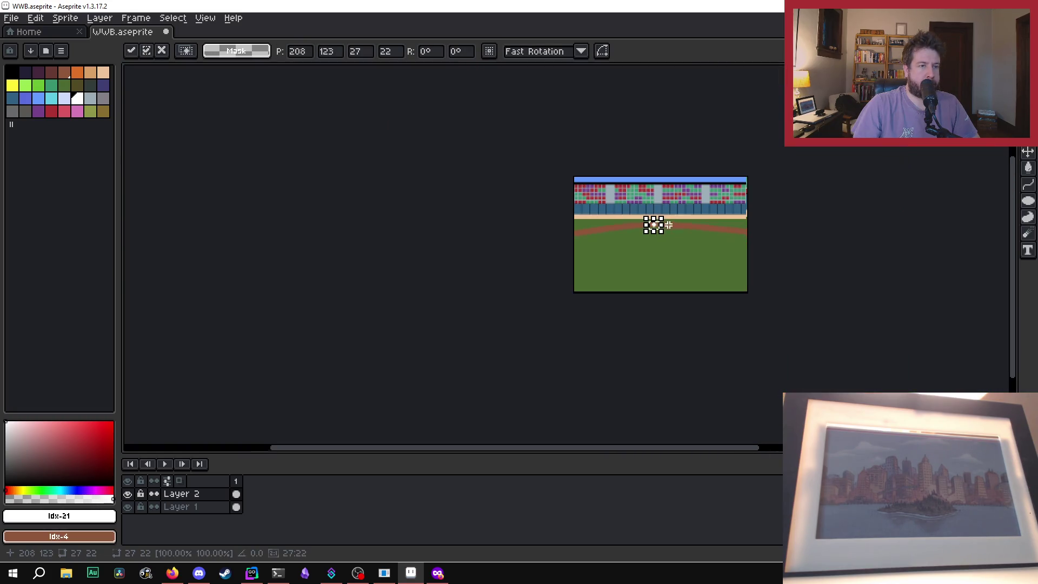
{"action": "scroll", "coordinate": [668, 224], "scroll_direction": "up", "scroll_amount": 3}
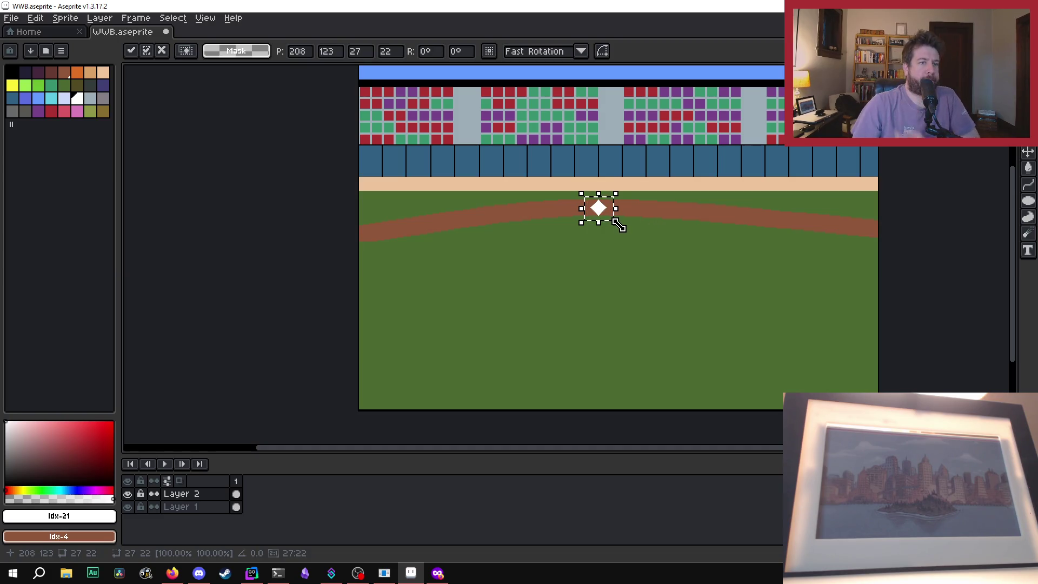
{"action": "left_click_drag", "start_coordinate": [597, 212], "coordinate": [623, 204]}
{"action": "scroll", "coordinate": [603, 212], "scroll_direction": "up", "scroll_amount": 5}
{"action": "scroll", "coordinate": [627, 207], "scroll_direction": "down", "scroll_amount": 5}
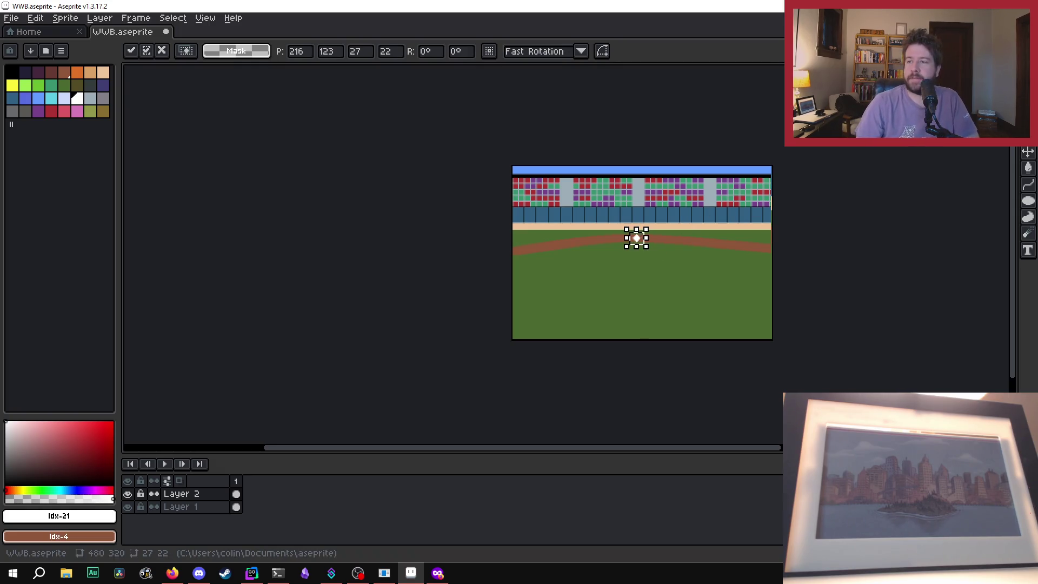
Step: Switch to the browser's baseball diamond reference images and close the enlarged photo
{"action": "key", "text": "alt+Tab"}
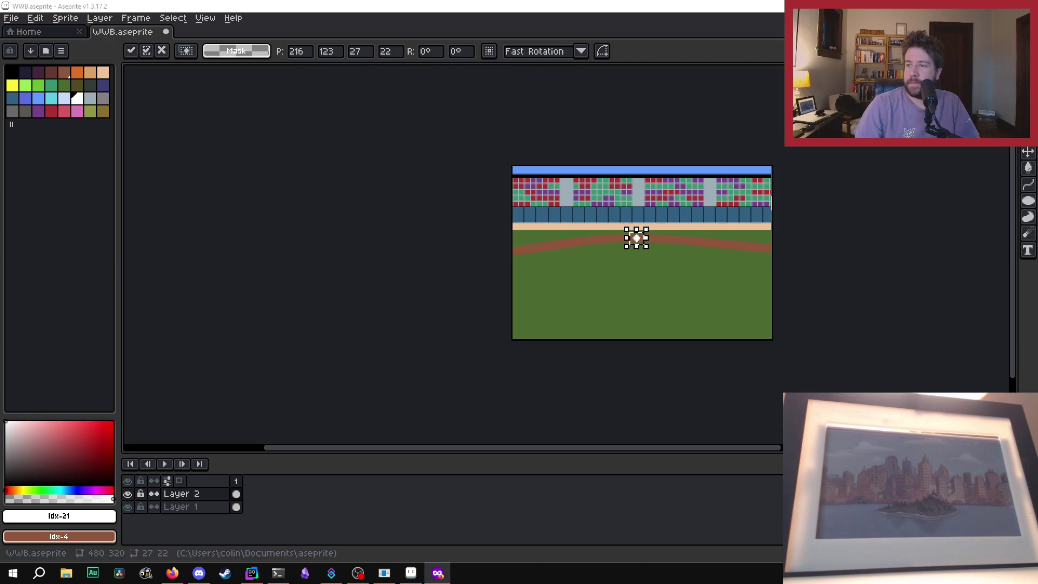
{"action": "key", "text": "alt+Tab"}
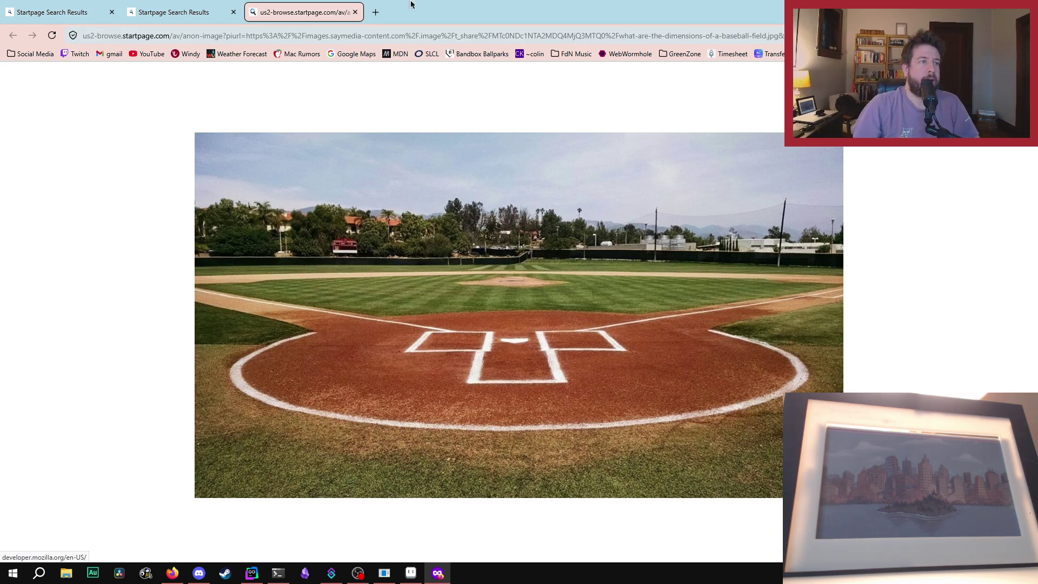
{"action": "left_click", "coordinate": [355, 12]}
Step: Search Startpage images for 'baseball diamond from the batters box' and browse the results
{"action": "key", "text": "Escape"}
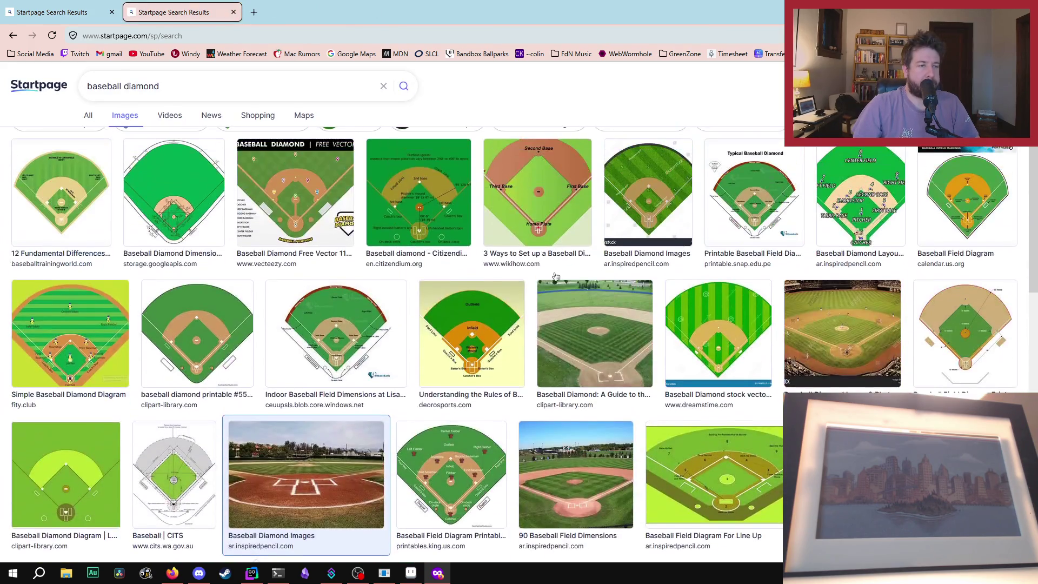
{"action": "scroll", "coordinate": [531, 301], "scroll_direction": "up", "scroll_amount": 5}
{"action": "left_click", "coordinate": [193, 90]}
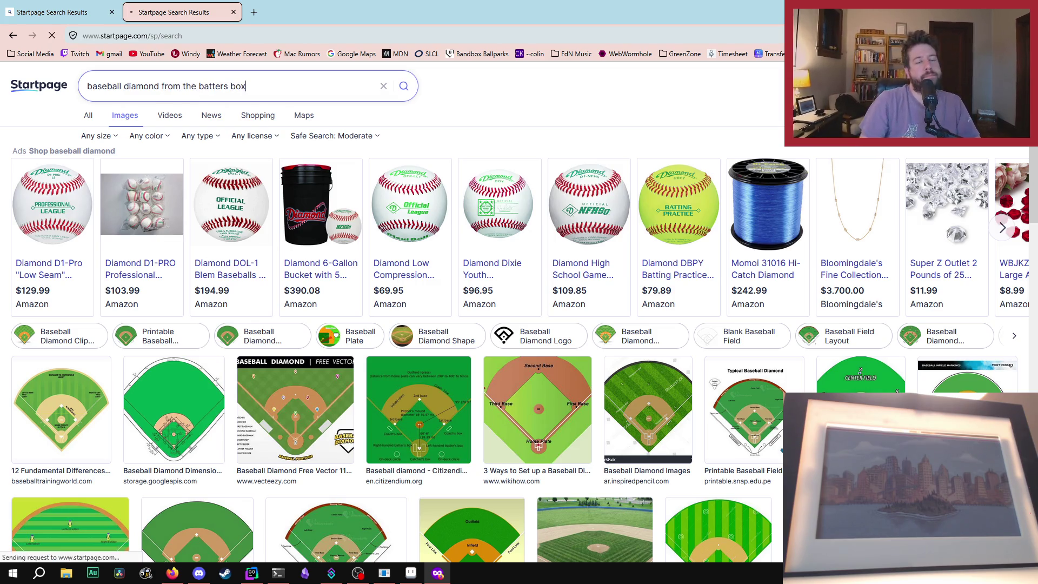
{"action": "key", "text": "Return"}
{"action": "scroll", "coordinate": [433, 302], "scroll_direction": "down", "scroll_amount": 2}
{"action": "scroll", "coordinate": [432, 301], "scroll_direction": "down", "scroll_amount": 2}
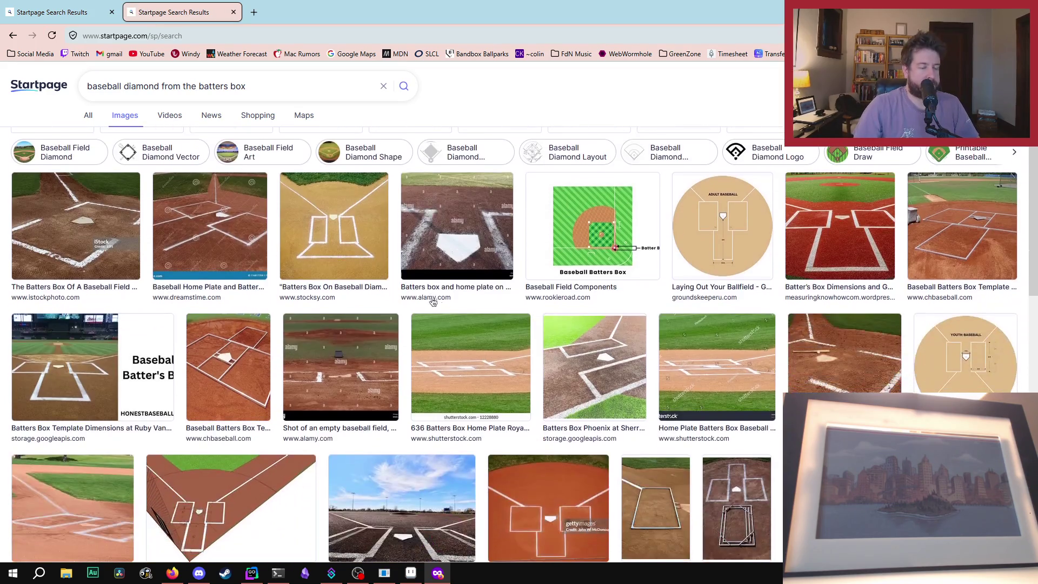
{"action": "scroll", "coordinate": [575, 296], "scroll_direction": "down", "scroll_amount": 2}
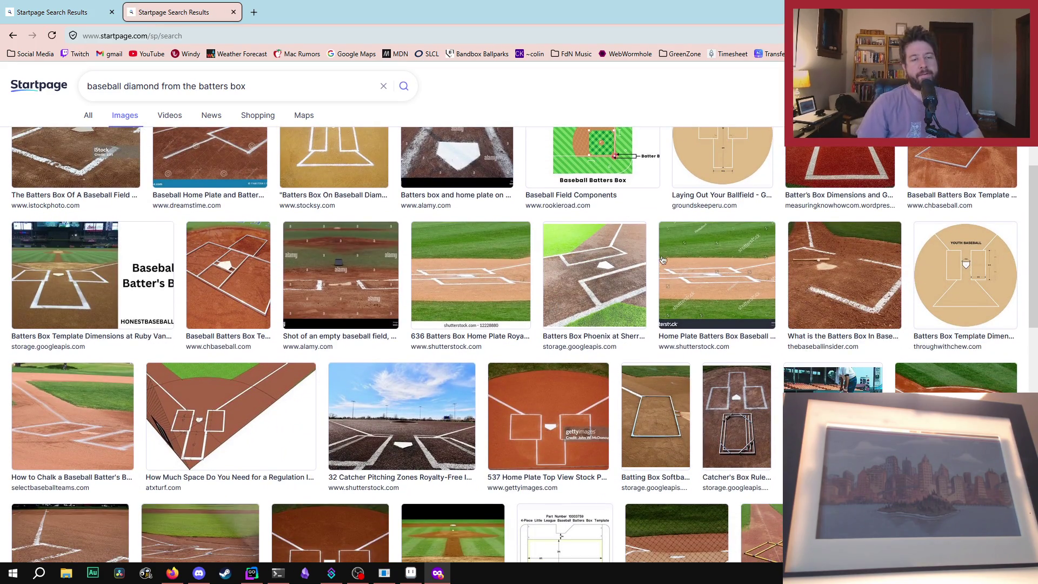
{"action": "scroll", "coordinate": [691, 318], "scroll_direction": "down", "scroll_amount": 5}
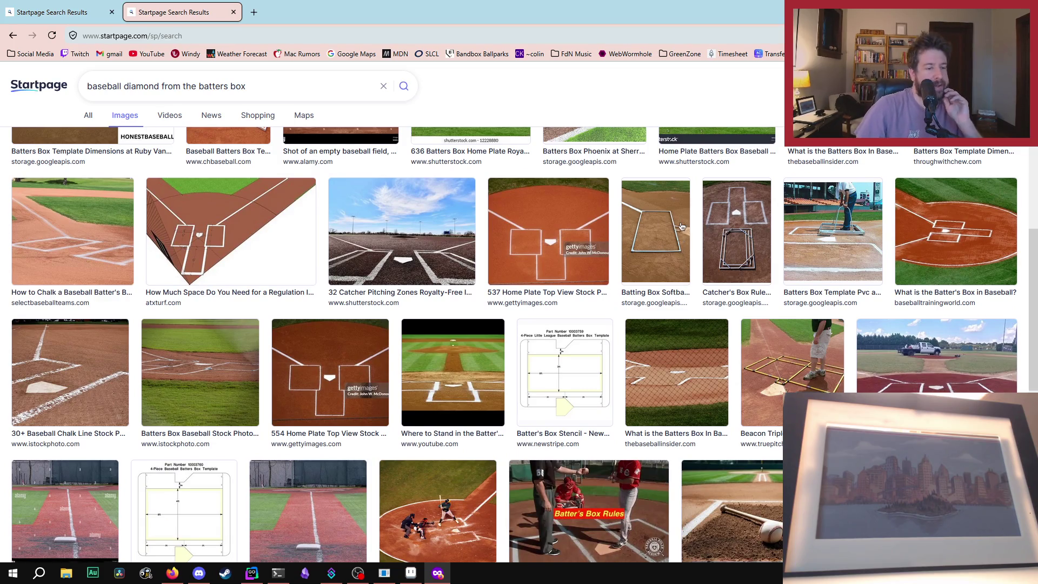
{"action": "scroll", "coordinate": [679, 240], "scroll_direction": "down", "scroll_amount": 2}
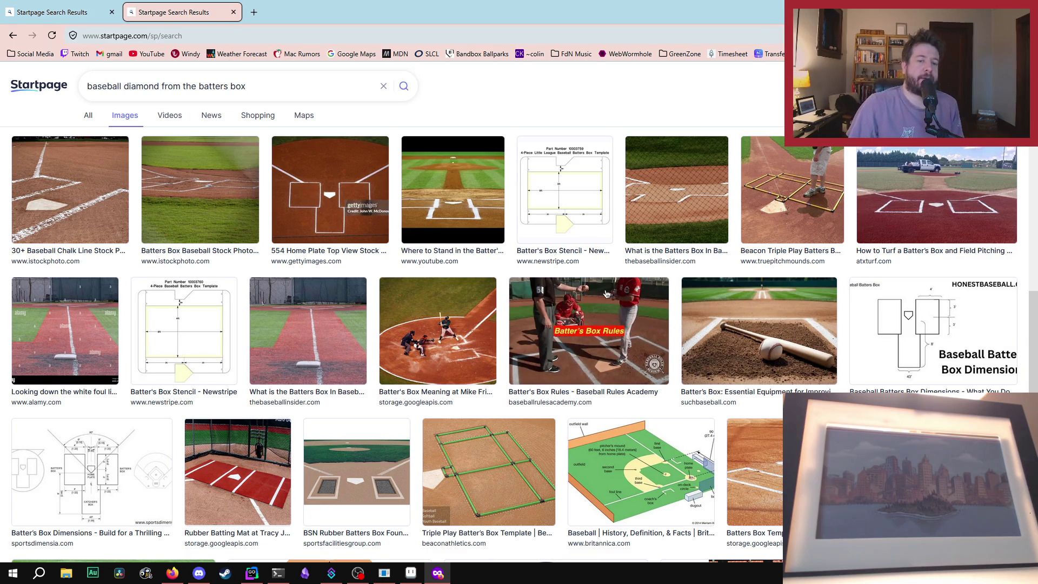
{"action": "scroll", "coordinate": [607, 293], "scroll_direction": "down", "scroll_amount": 2}
Step: Close the extra results tab and return to the stadium sprite in Aseprite
{"action": "key", "text": "Home"}
{"action": "key", "text": "ctrl+w"}
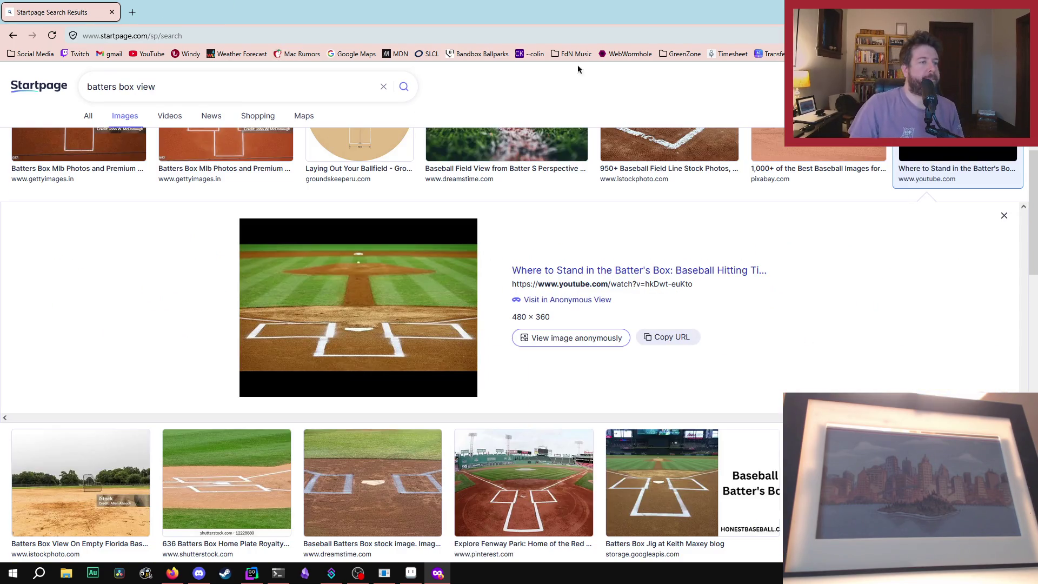
{"action": "key", "text": "alt+Tab"}
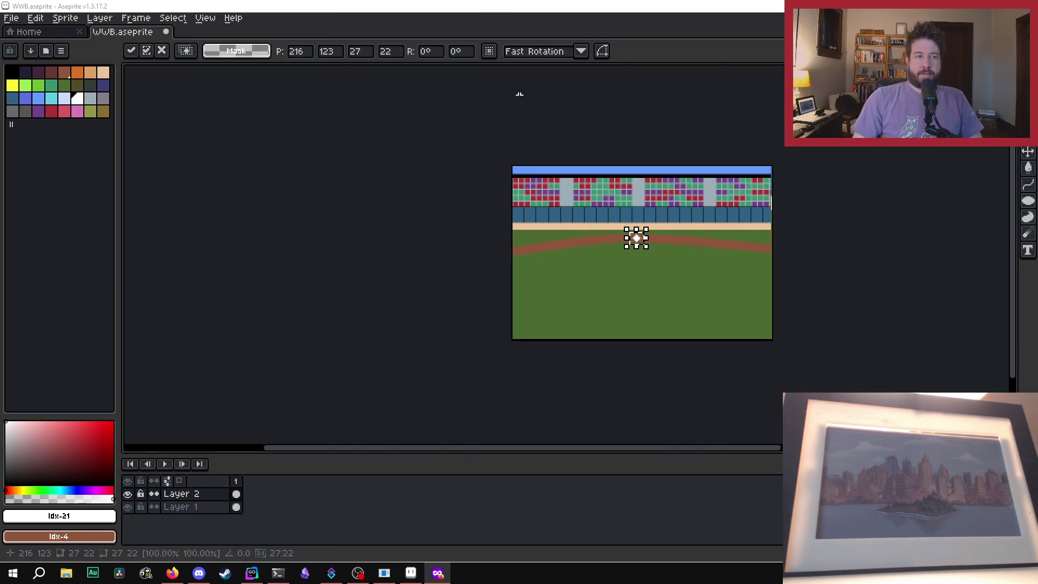
Step: Deselect to commit the moved diamond base in its new position
{"action": "key", "text": "ctrl+d"}
{"action": "scroll", "coordinate": [714, 297], "scroll_direction": "up", "scroll_amount": 1}
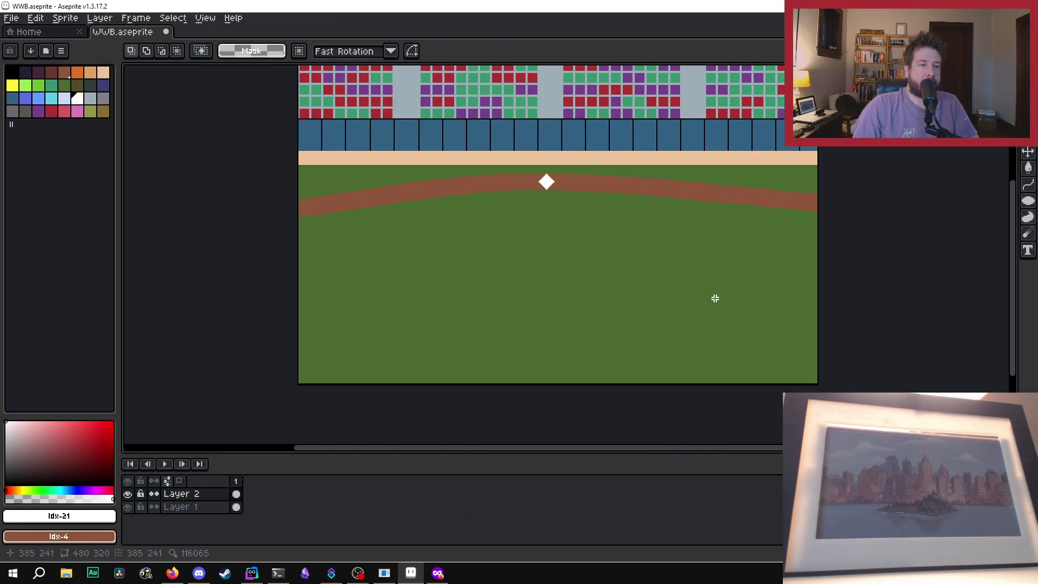
{"action": "scroll", "coordinate": [579, 315], "scroll_direction": "up", "scroll_amount": 1}
{"action": "scroll", "coordinate": [532, 280], "scroll_direction": "down", "scroll_amount": 1}
{"action": "scroll", "coordinate": [442, 251], "scroll_direction": "up", "scroll_amount": 1}
{"action": "scroll", "coordinate": [440, 255], "scroll_direction": "down", "scroll_amount": 1}
Step: Draw a filled brown oval mound (swatch Idx-4) below the base, then select white
{"action": "key", "text": "e"}
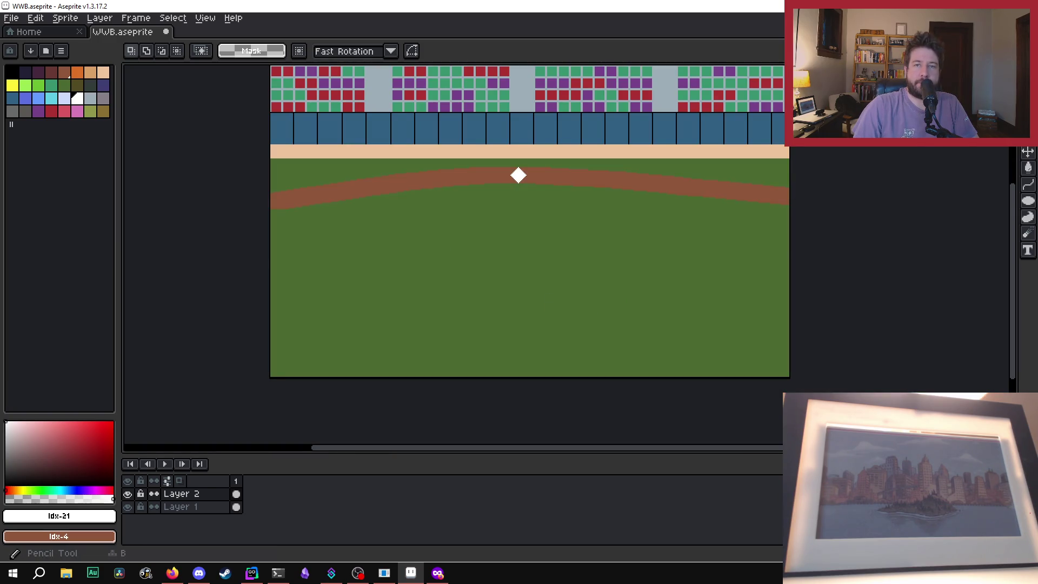
{"action": "left_click", "coordinate": [1030, 202]}
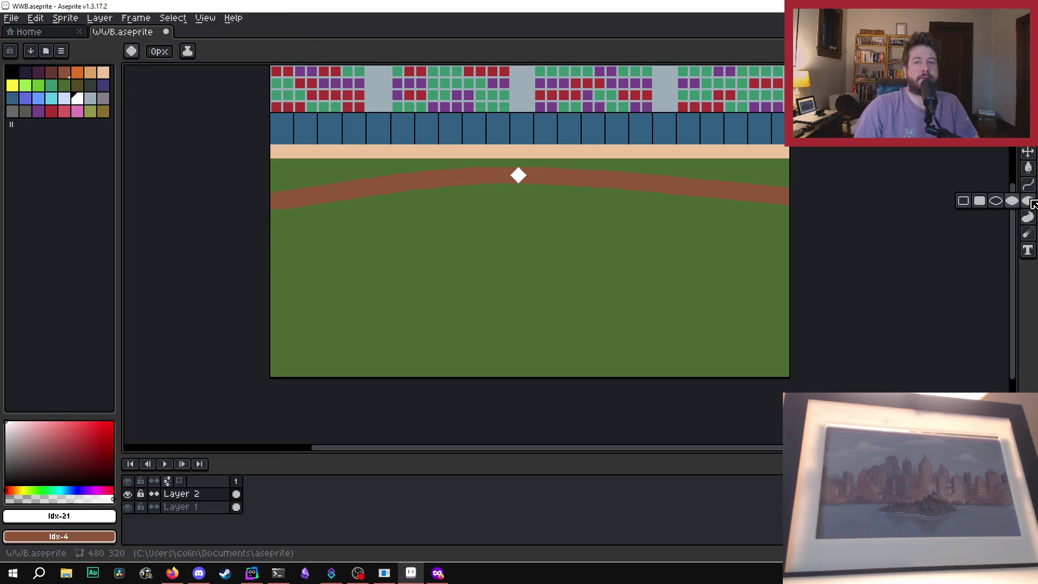
{"action": "left_click", "coordinate": [1013, 202]}
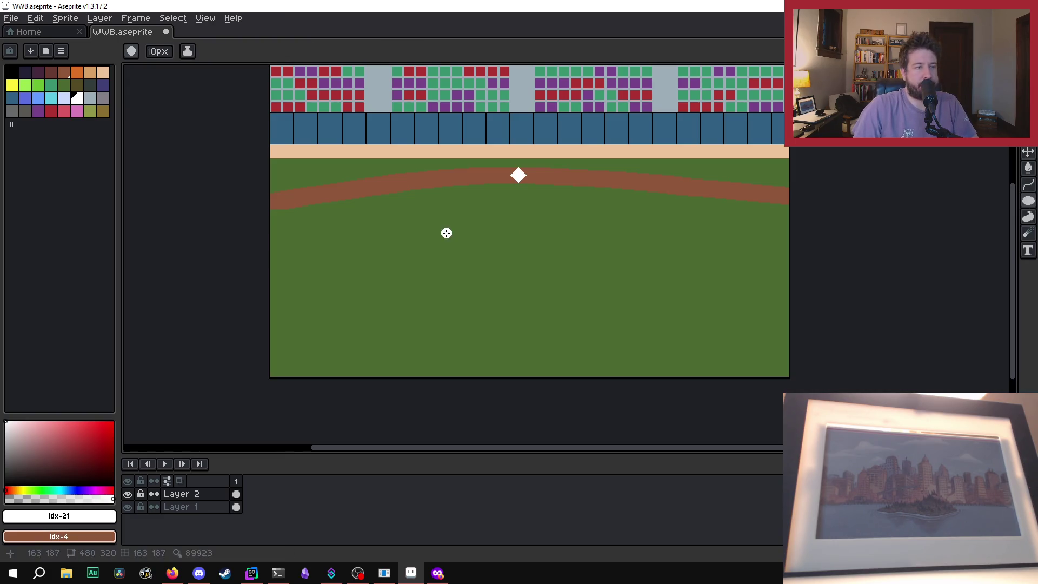
{"action": "left_click", "coordinate": [65, 72]}
{"action": "scroll", "coordinate": [454, 240], "scroll_direction": "up", "scroll_amount": 2}
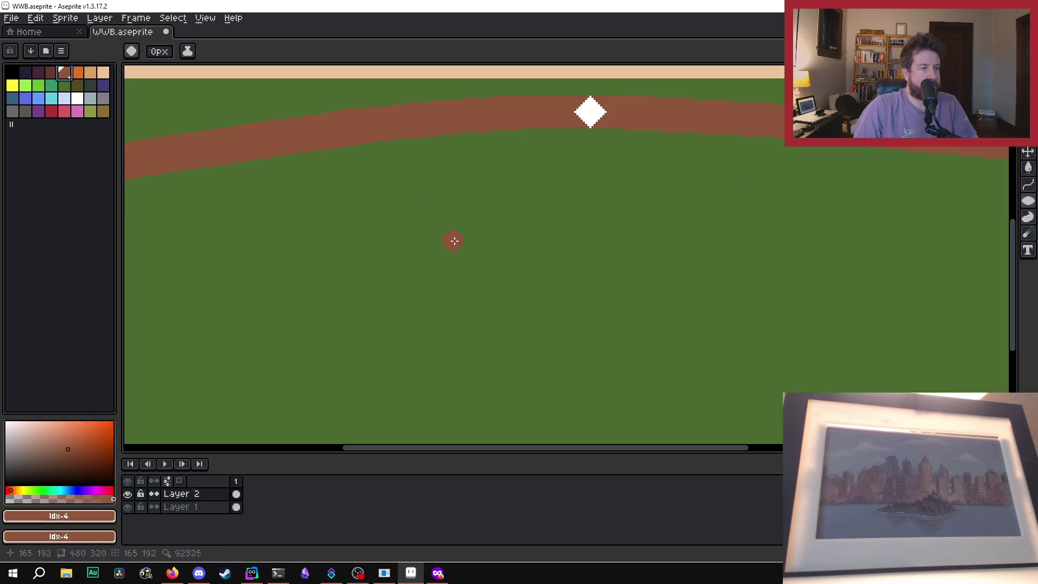
{"action": "scroll", "coordinate": [486, 227], "scroll_direction": "down", "scroll_amount": 2}
{"action": "left_click_drag", "start_coordinate": [490, 225], "coordinate": [627, 265]}
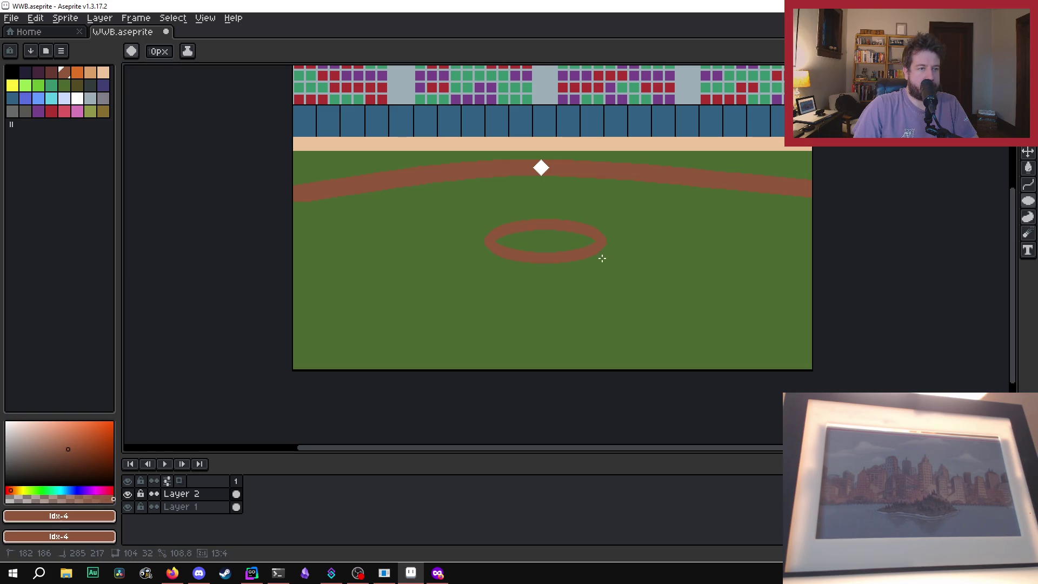
{"action": "left_click_drag", "start_coordinate": [594, 262], "coordinate": [594, 261]}
{"action": "scroll", "coordinate": [599, 254], "scroll_direction": "down", "scroll_amount": 1}
{"action": "scroll", "coordinate": [602, 255], "scroll_direction": "up", "scroll_amount": 1}
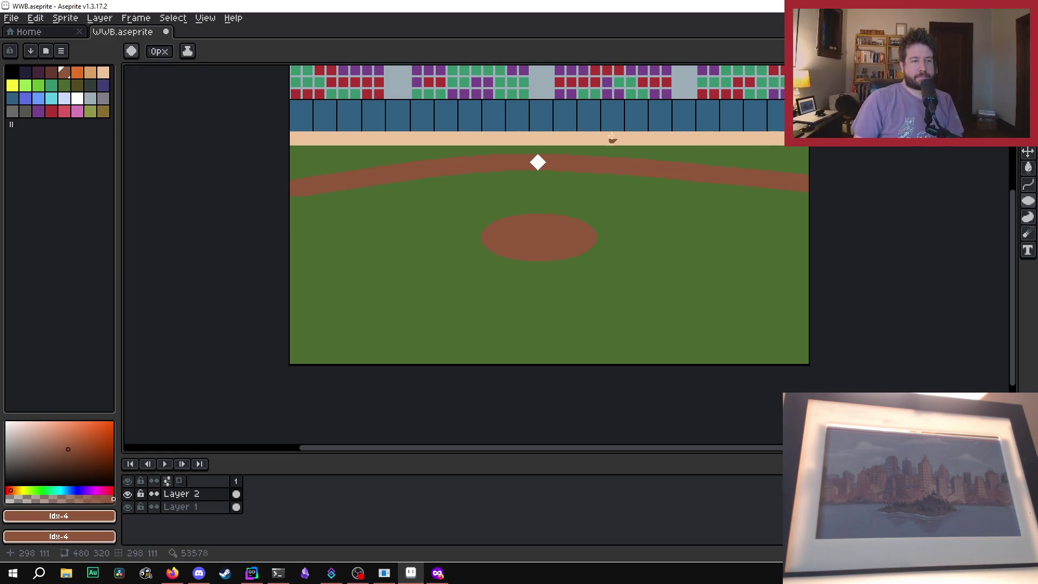
{"action": "scroll", "coordinate": [705, 180], "scroll_direction": "down", "scroll_amount": 1}
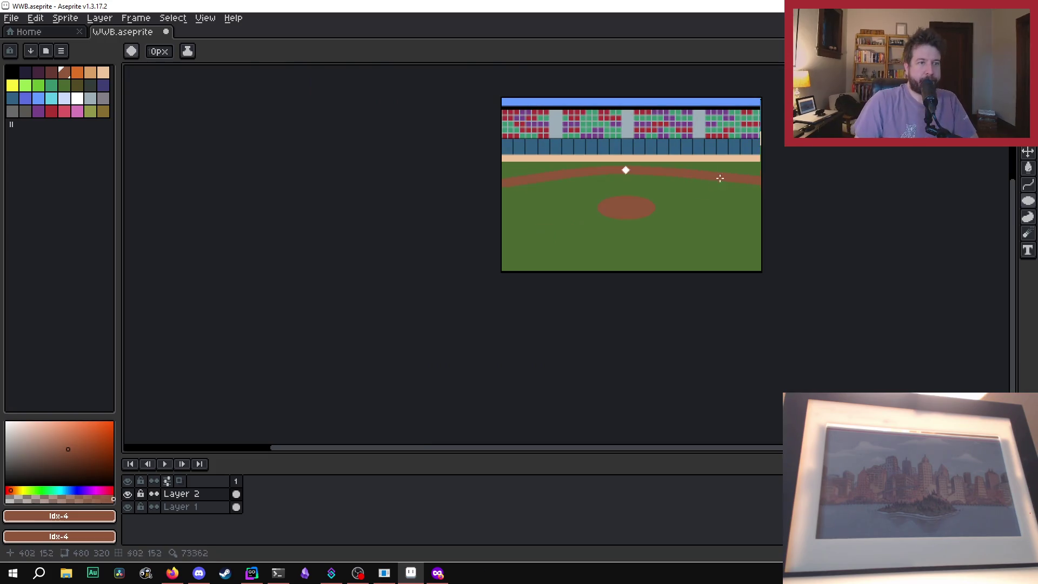
{"action": "scroll", "coordinate": [695, 188], "scroll_direction": "up", "scroll_amount": 1}
{"action": "scroll", "coordinate": [539, 235], "scroll_direction": "up", "scroll_amount": 1}
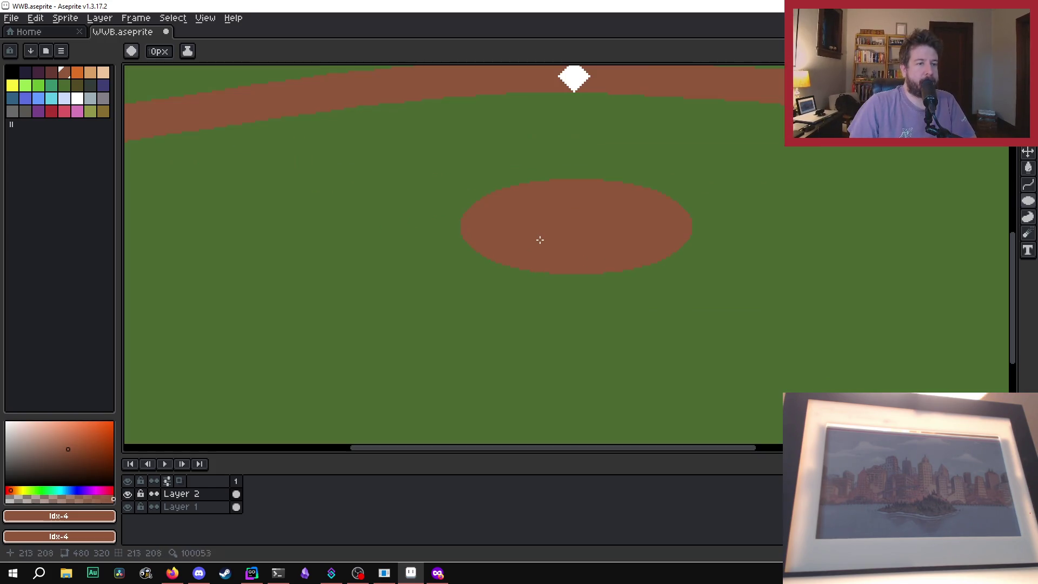
{"action": "left_click", "coordinate": [77, 98]}
{"action": "scroll", "coordinate": [567, 256], "scroll_direction": "up", "scroll_amount": 1}
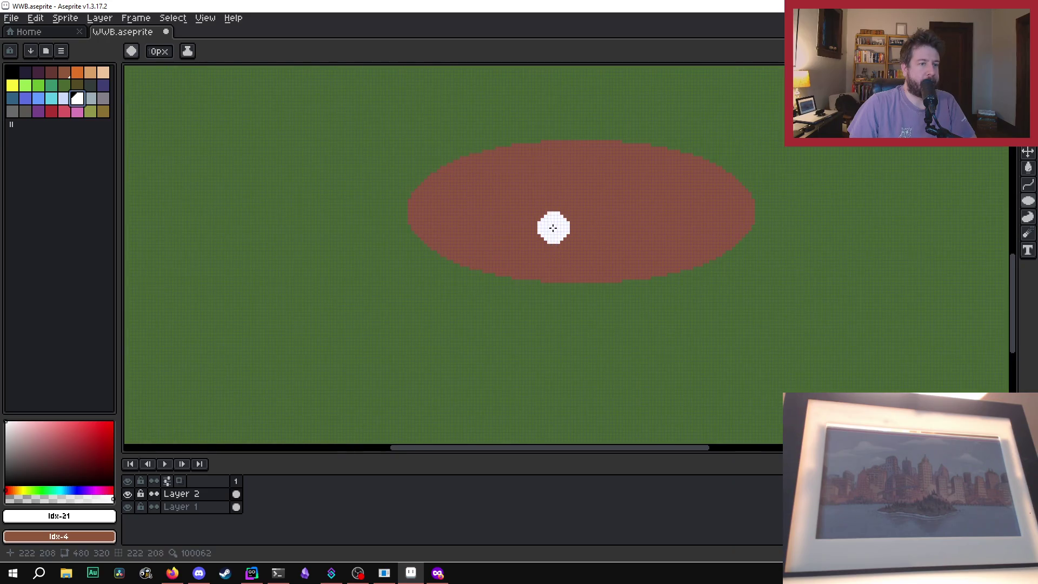
Step: Set the brush to a 1 px square brush
{"action": "left_click", "coordinate": [158, 52]}
{"action": "type", "text": "1"}
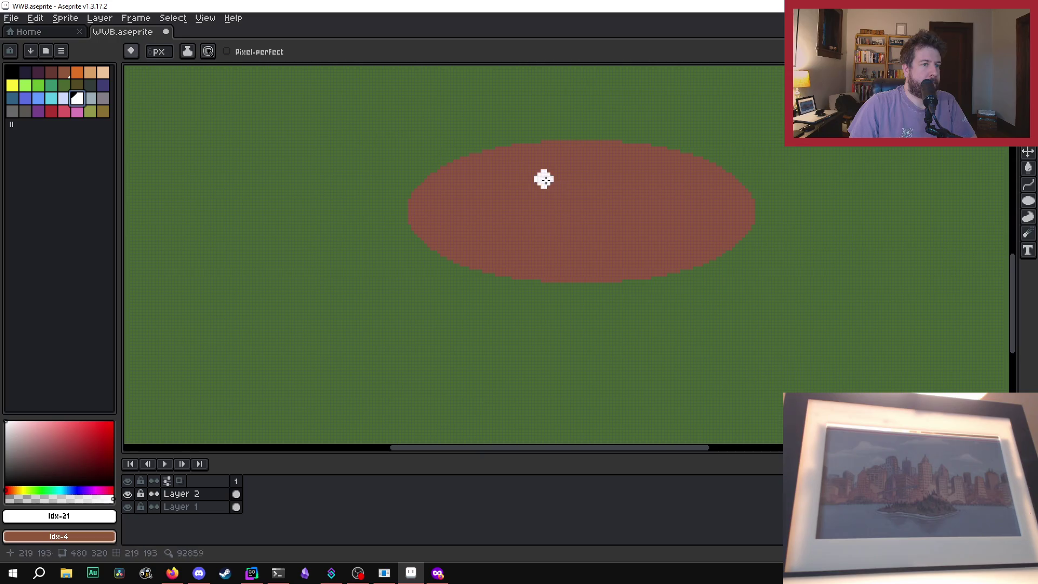
{"action": "left_click", "coordinate": [131, 51]}
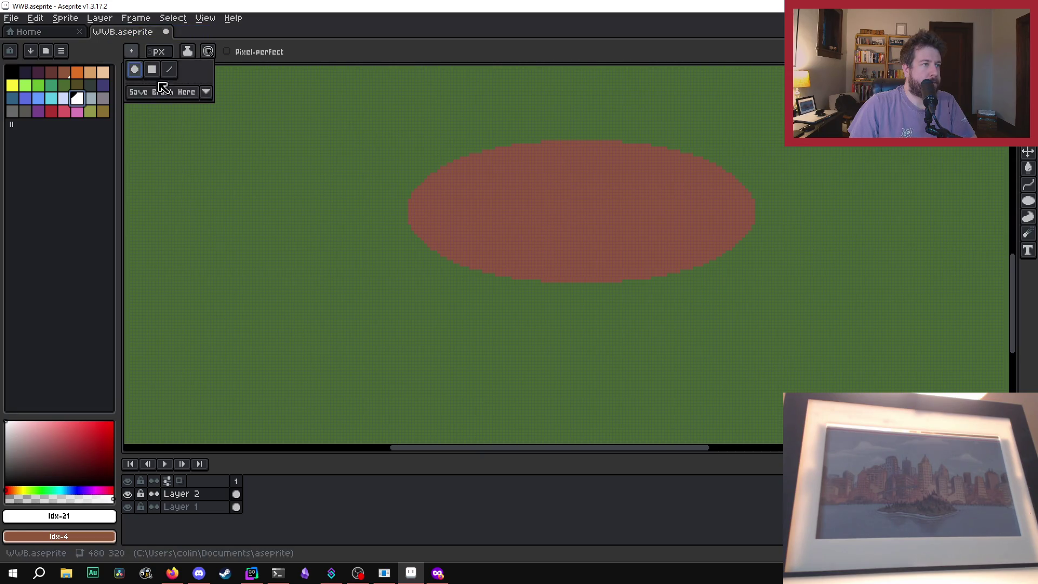
{"action": "left_click", "coordinate": [152, 69]}
{"action": "scroll", "coordinate": [540, 198], "scroll_direction": "up", "scroll_amount": 1}
{"action": "scroll", "coordinate": [540, 198], "scroll_direction": "up", "scroll_amount": 1}
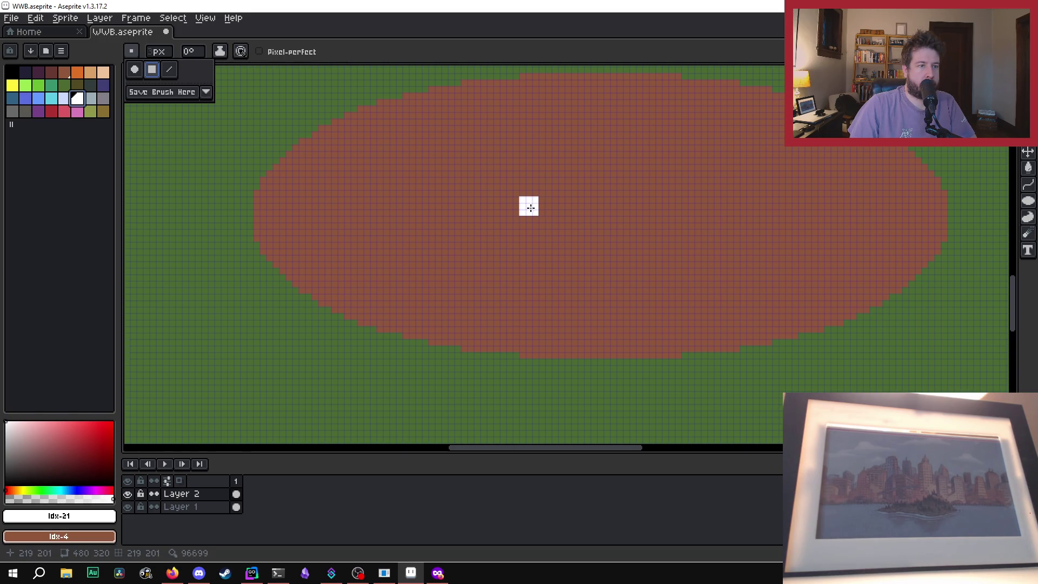
Step: Draw a straight white pitcher's rubber line across the middle of the mound
{"action": "left_click", "coordinate": [530, 207]}
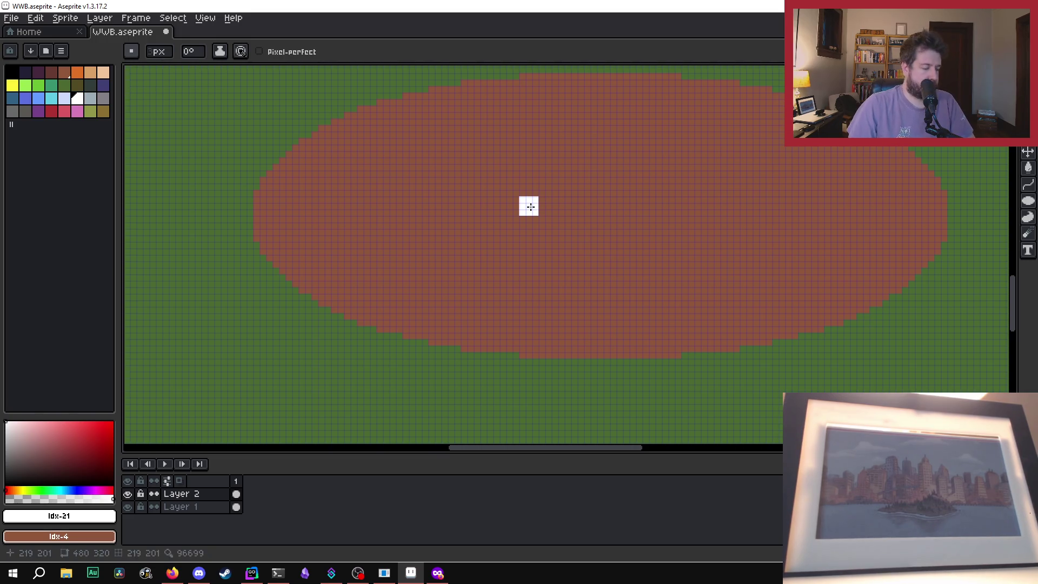
{"action": "left_click_drag", "start_coordinate": [617, 211], "coordinate": [670, 205]}
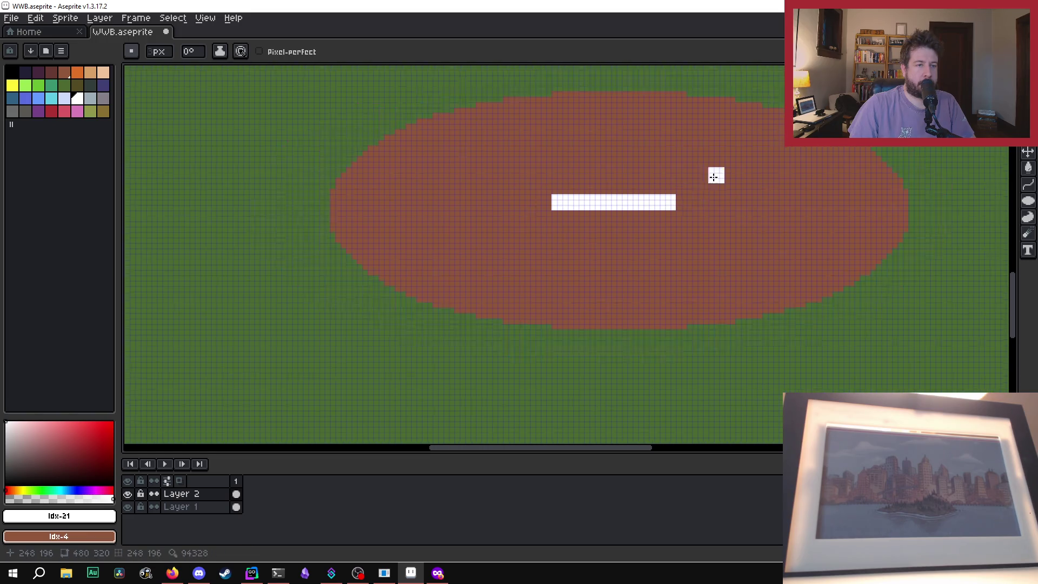
{"action": "scroll", "coordinate": [714, 172], "scroll_direction": "down", "scroll_amount": 5}
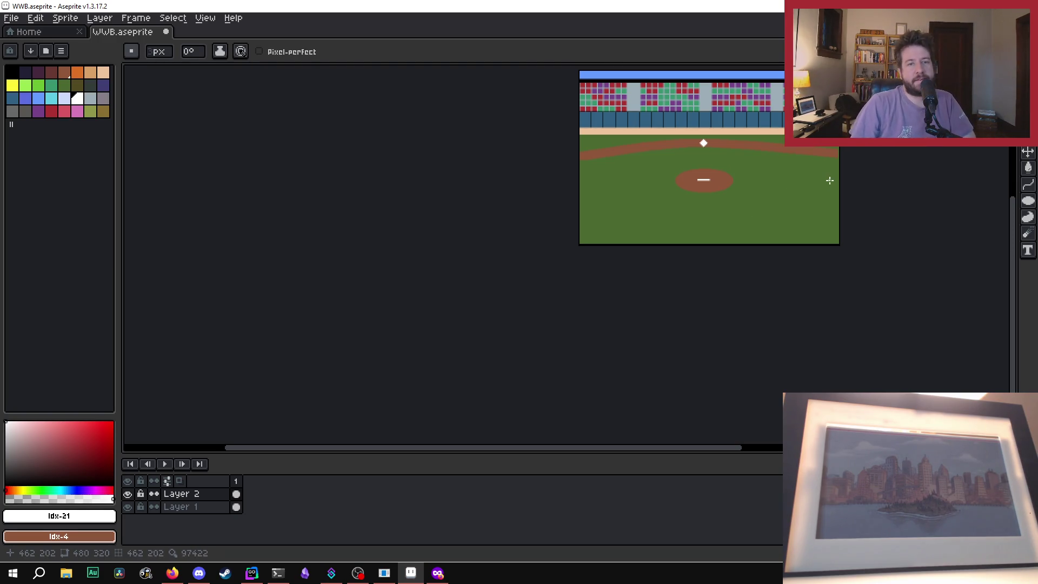
{"action": "scroll", "coordinate": [827, 185], "scroll_direction": "up", "scroll_amount": 1}
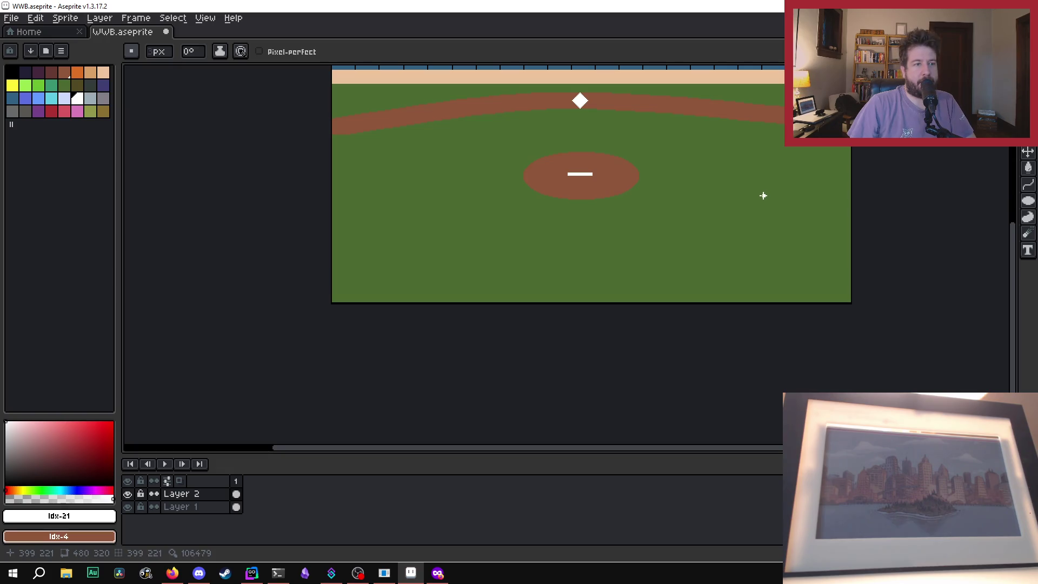
{"action": "scroll", "coordinate": [763, 194], "scroll_direction": "down", "scroll_amount": 1}
{"action": "scroll", "coordinate": [843, 316], "scroll_direction": "up", "scroll_amount": 1}
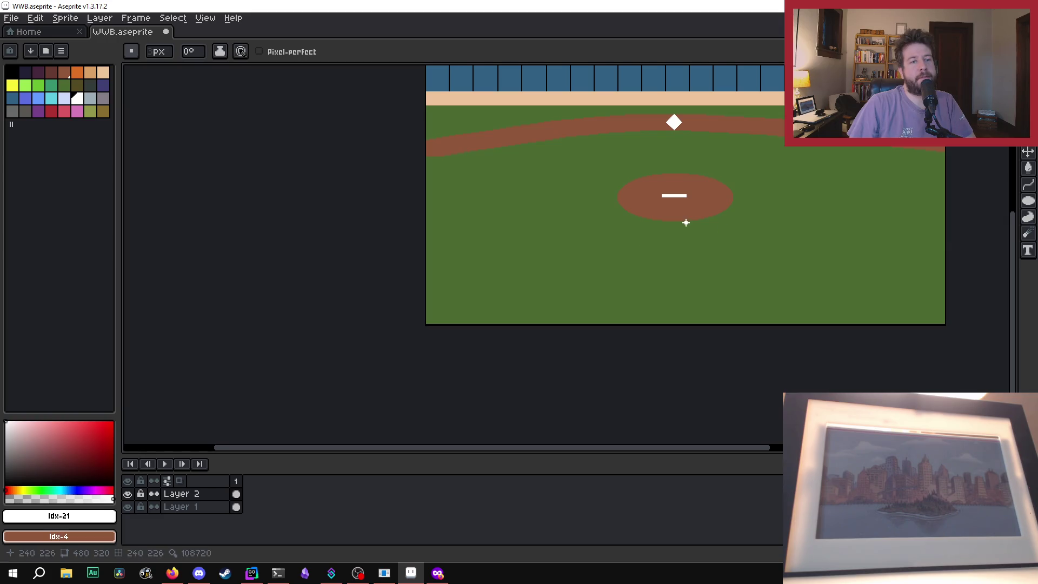
{"action": "scroll", "coordinate": [639, 264], "scroll_direction": "down", "scroll_amount": 1}
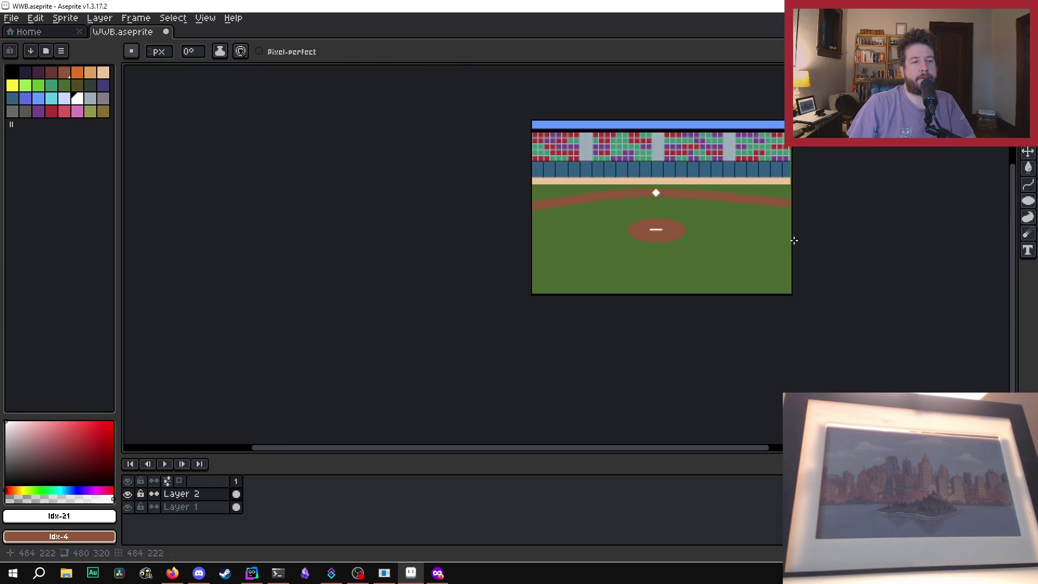
{"action": "scroll", "coordinate": [563, 272], "scroll_direction": "up", "scroll_amount": 1}
{"action": "scroll", "coordinate": [652, 271], "scroll_direction": "down", "scroll_amount": 1}
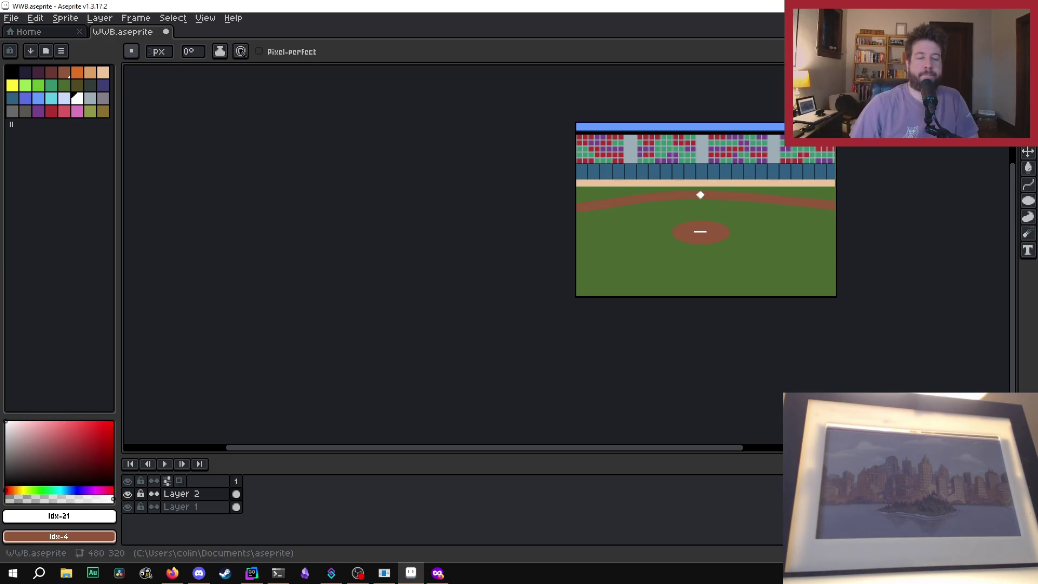
{"action": "scroll", "coordinate": [757, 297], "scroll_direction": "up", "scroll_amount": 1}
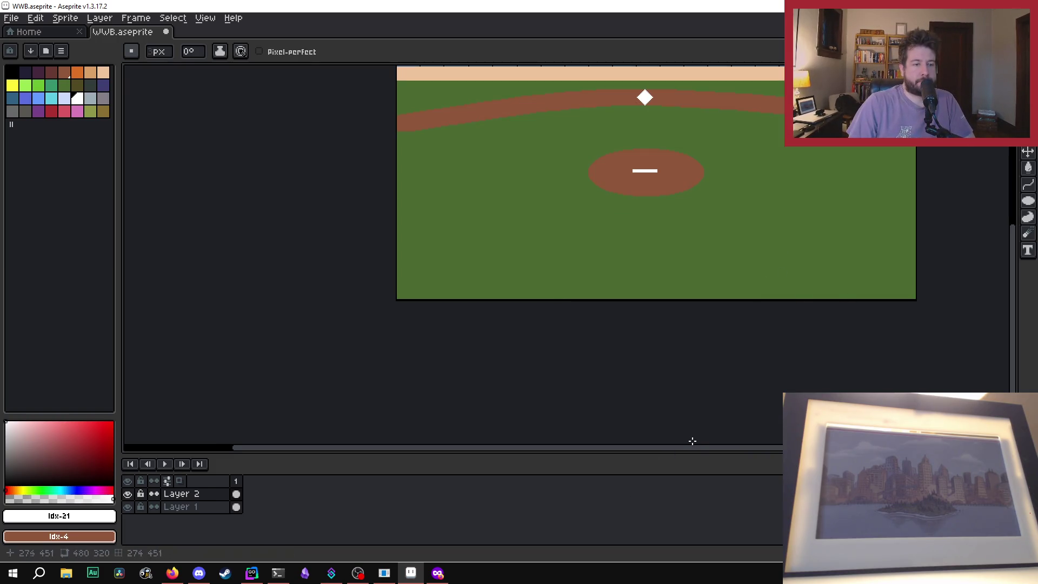
{"action": "left_click_drag", "start_coordinate": [690, 452], "coordinate": [737, 445]}
{"action": "scroll", "coordinate": [734, 424], "scroll_direction": "up", "scroll_amount": 2}
{"action": "scroll", "coordinate": [734, 424], "scroll_direction": "down", "scroll_amount": 2}
{"action": "mouse_move", "coordinate": [1014, 325]}
{"action": "left_mouse_down"}
{"action": "mouse_move", "coordinate": [1024, 277]}
{"action": "mouse_move", "coordinate": [945, 192]}
{"action": "left_mouse_up"}
{"action": "left_click", "coordinate": [133, 18]}
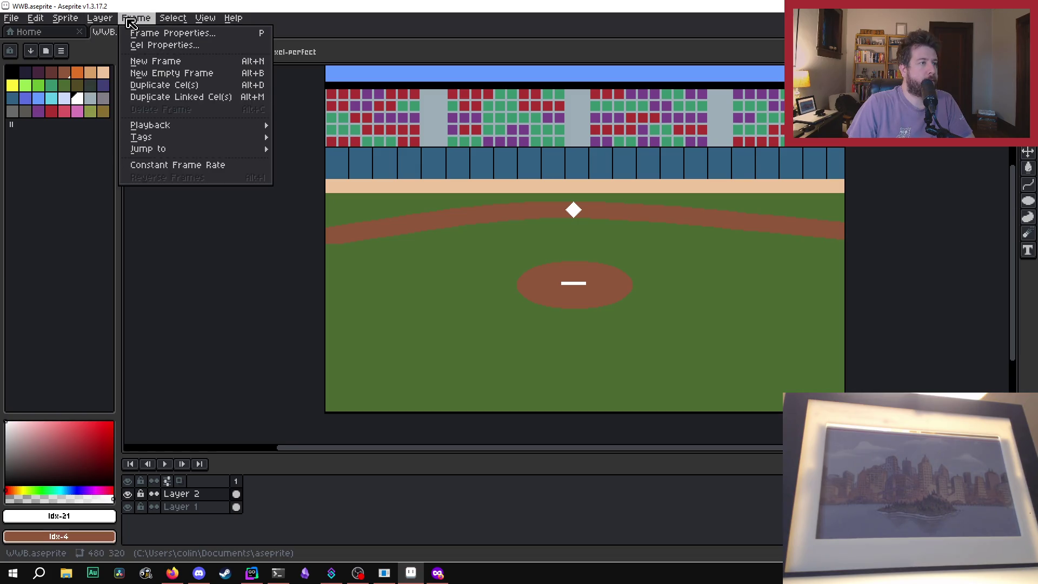
{"action": "mouse_move", "coordinate": [108, 19]}
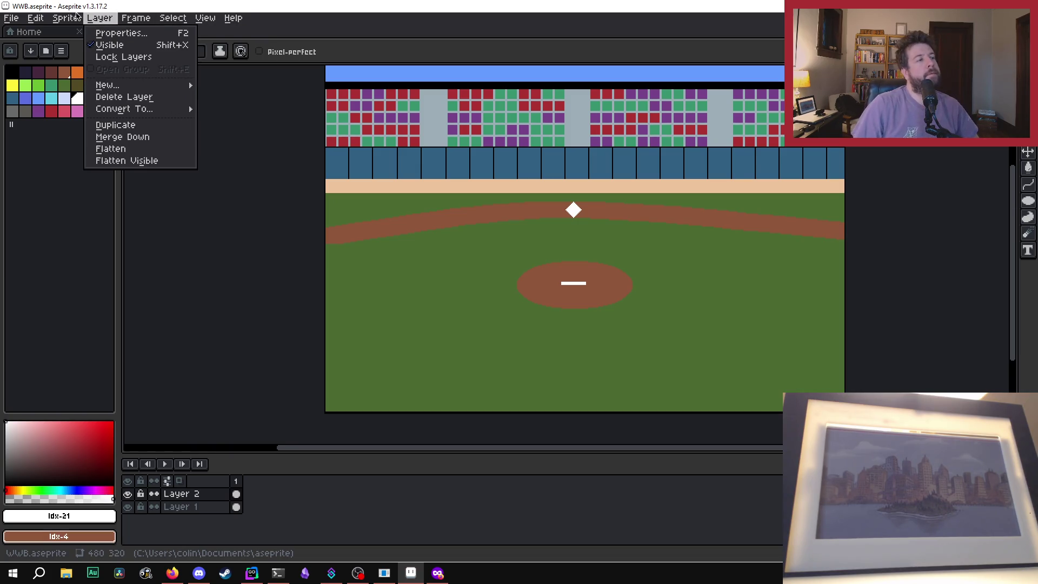
{"action": "mouse_move", "coordinate": [63, 16]}
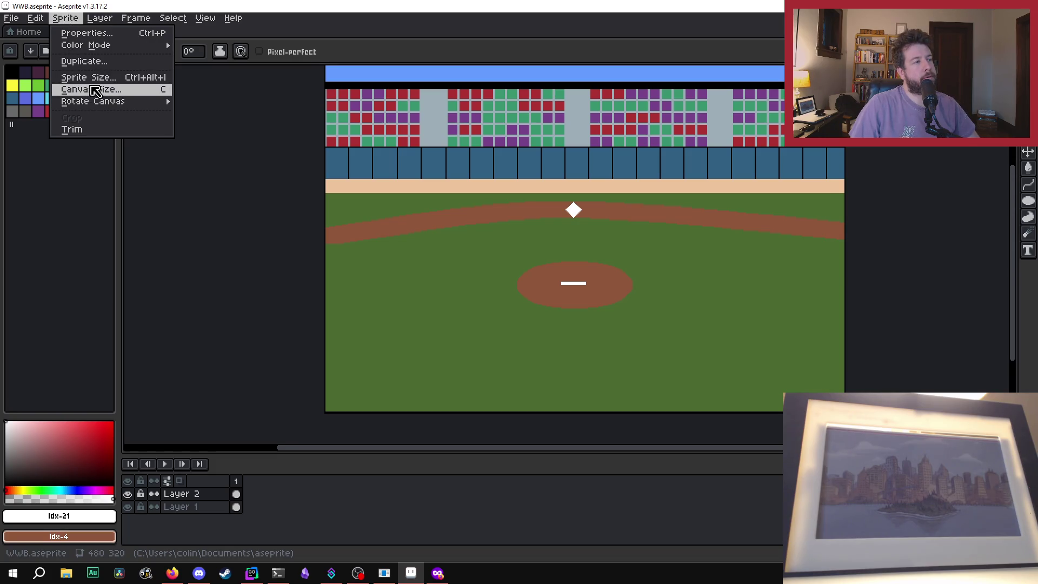
{"action": "left_click", "coordinate": [88, 90]}
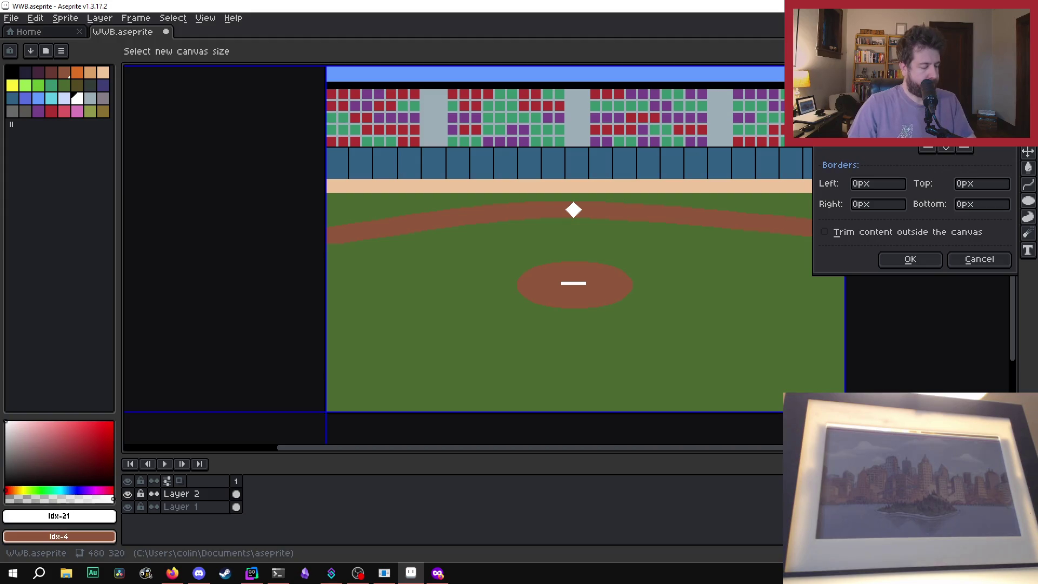
{"action": "key", "text": "super"}
{"action": "type", "text": "calc"}
{"action": "key", "text": "Return"}
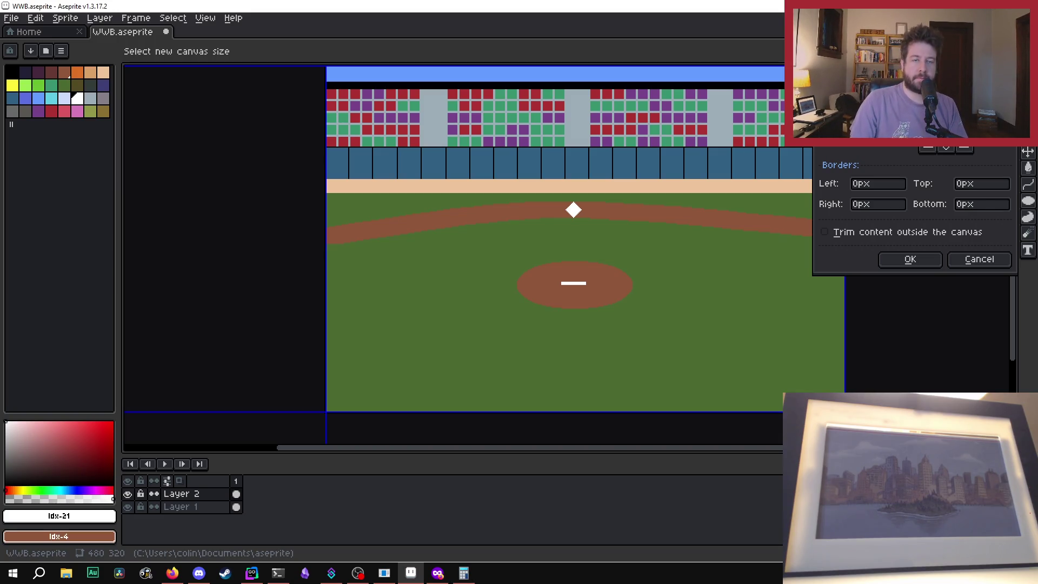
{"action": "key", "text": "BackSpace"}
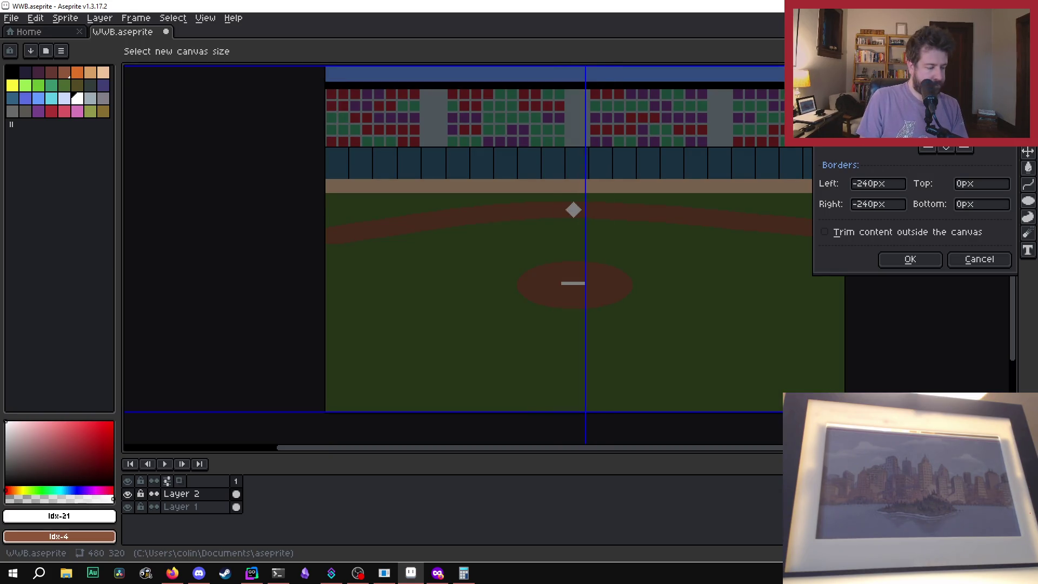
{"action": "type", "text": "960"}
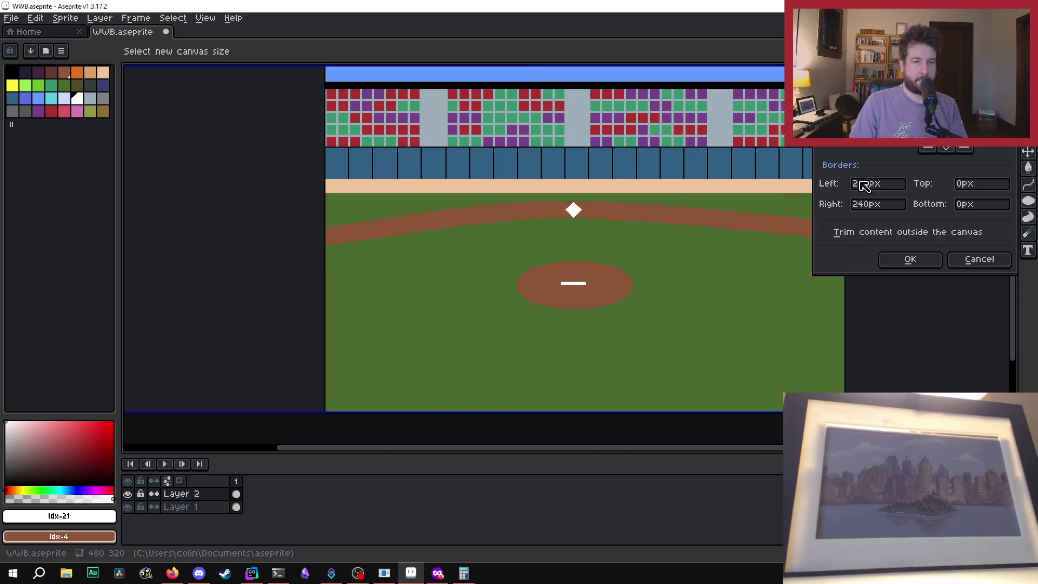
{"action": "key", "text": "BackSpace"}
{"action": "key", "text": "BackSpace"}
{"action": "key", "text": "BackSpace"}
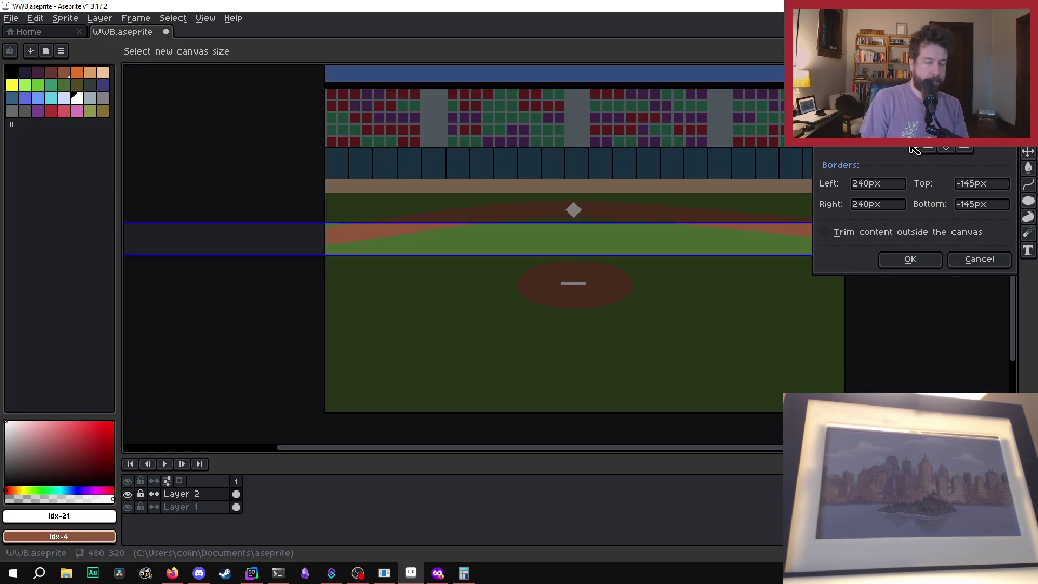
{"action": "type", "text": "640"}
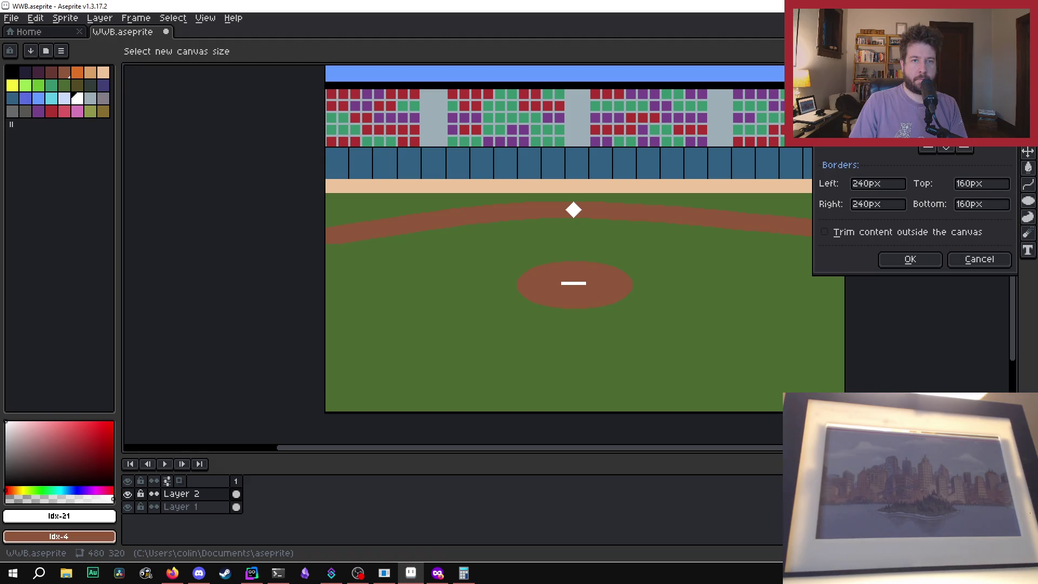
{"action": "left_click", "coordinate": [927, 125]}
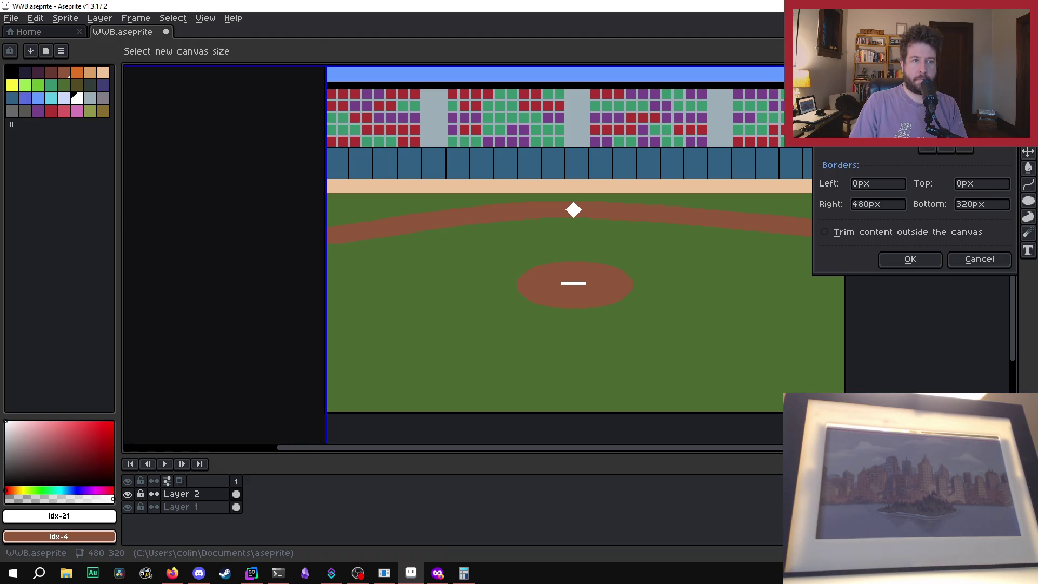
{"action": "left_click", "coordinate": [945, 128]}
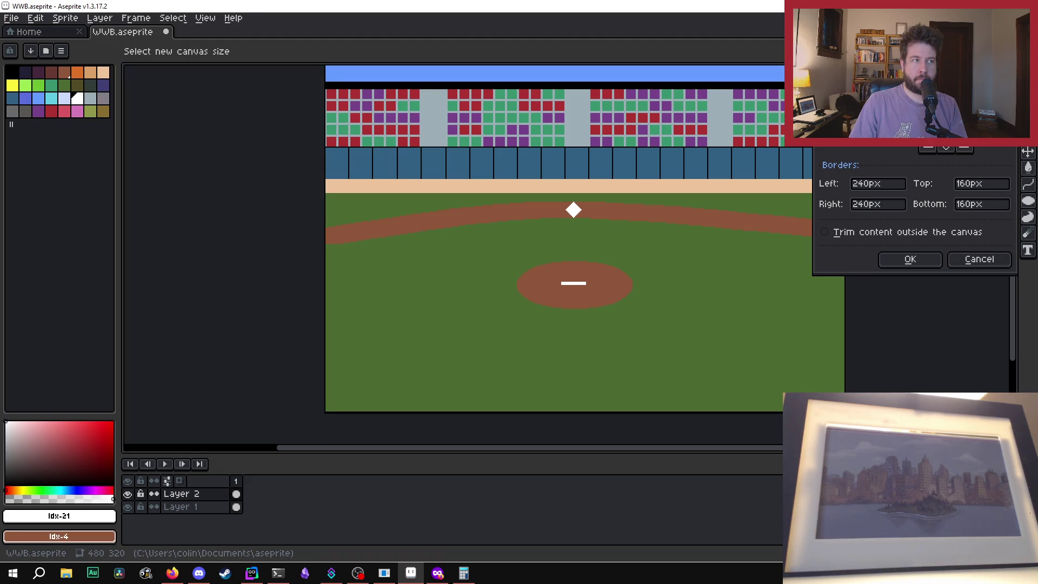
{"action": "left_click", "coordinate": [927, 263]}
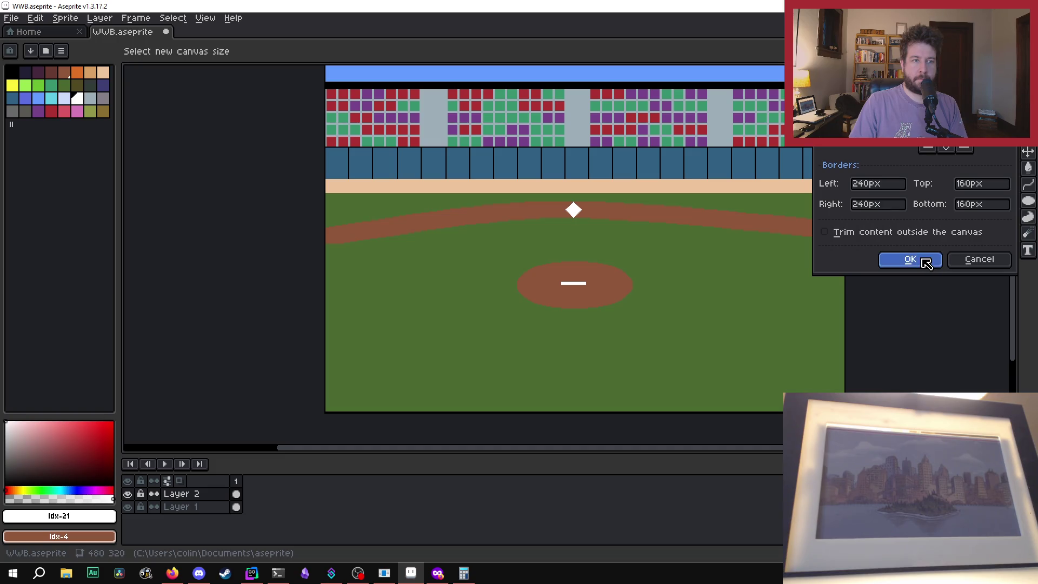
{"action": "scroll", "coordinate": [854, 300], "scroll_direction": "down", "scroll_amount": 3}
{"action": "scroll", "coordinate": [854, 300], "scroll_direction": "up", "scroll_amount": 2}
{"action": "scroll", "coordinate": [471, 257], "scroll_direction": "up", "scroll_amount": 2}
{"action": "scroll", "coordinate": [659, 247], "scroll_direction": "down", "scroll_amount": 3}
{"action": "scroll", "coordinate": [742, 243], "scroll_direction": "up", "scroll_amount": 1}
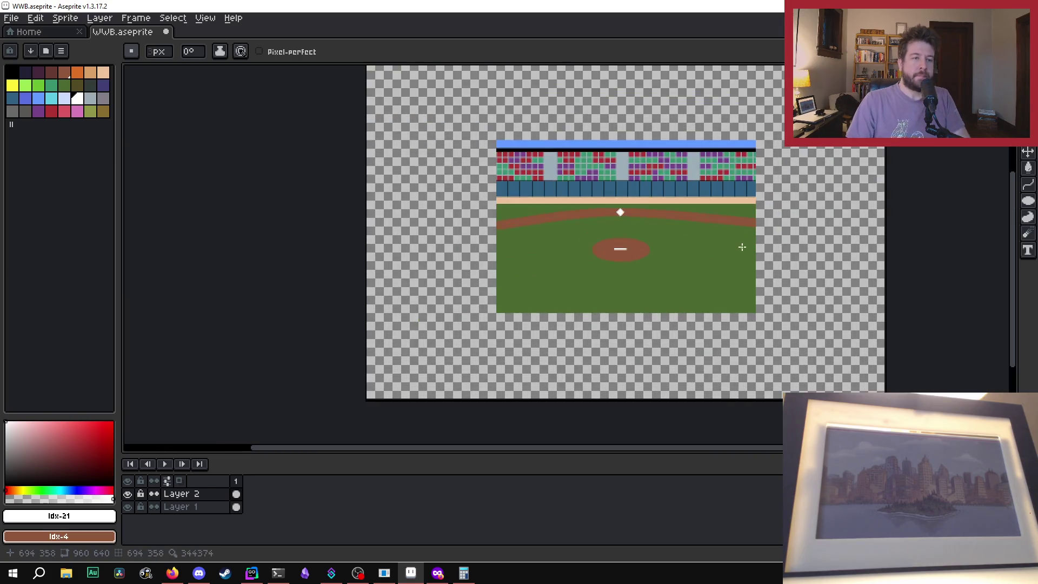
{"action": "key", "text": "ctrl+z"}
{"action": "scroll", "coordinate": [811, 249], "scroll_direction": "up", "scroll_amount": 1}
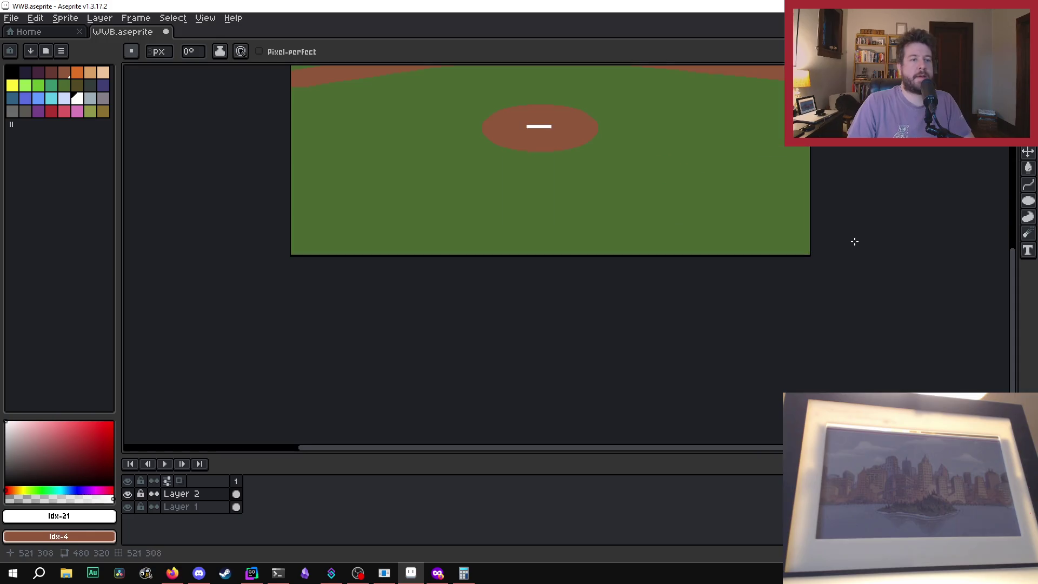
{"action": "scroll", "coordinate": [866, 255], "scroll_direction": "down", "scroll_amount": 1}
{"action": "left_click_drag", "start_coordinate": [1017, 258], "coordinate": [1001, 213]}
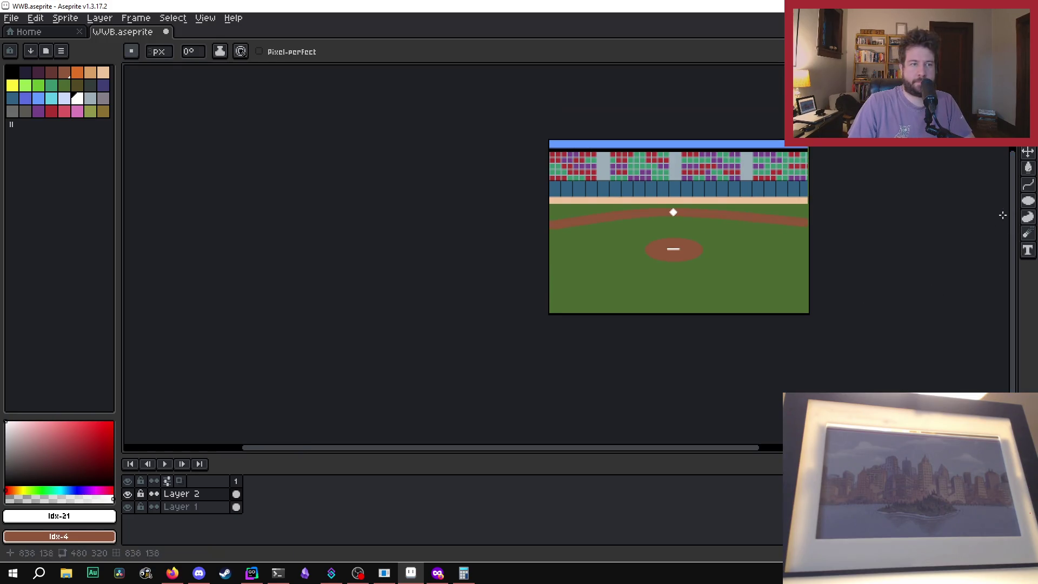
{"action": "left_click_drag", "start_coordinate": [610, 447], "coordinate": [678, 442]}
{"action": "scroll", "coordinate": [519, 236], "scroll_direction": "up", "scroll_amount": 1}
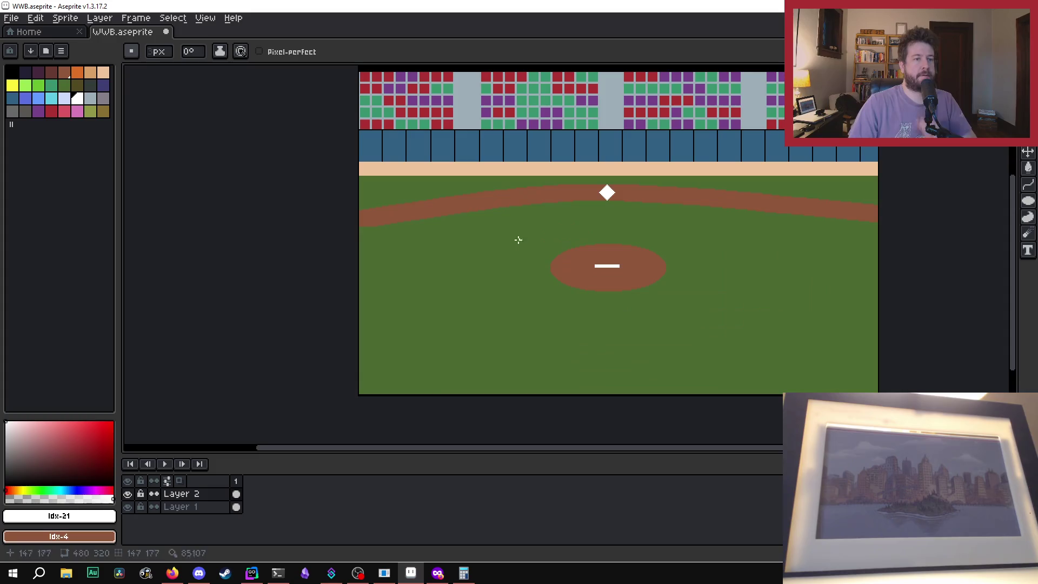
{"action": "double_click", "coordinate": [71, 12]}
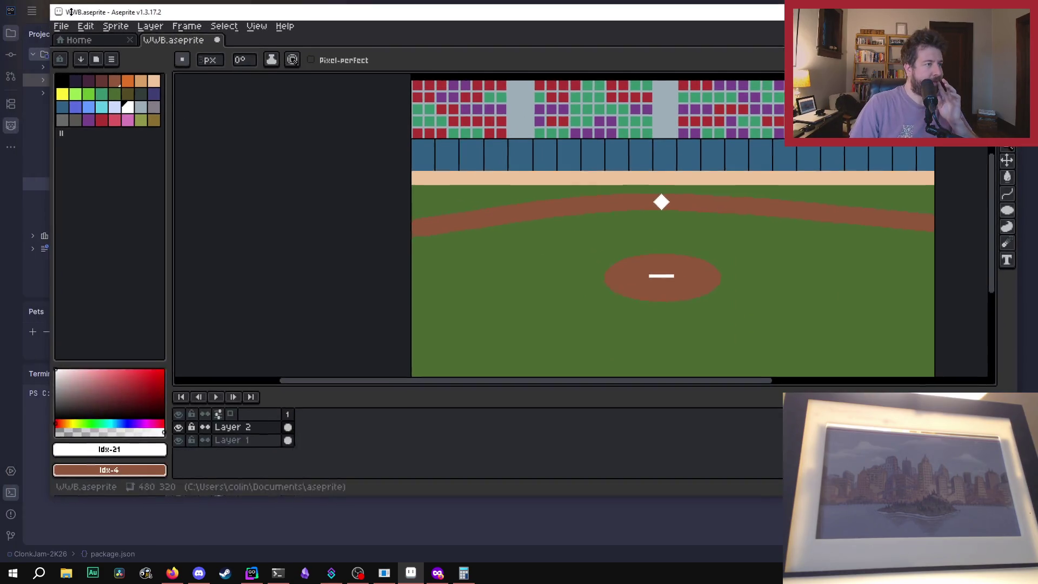
Step: Maximize Aseprite and resize the sprite to 960×640 px via Sprite Size
{"action": "double_click", "coordinate": [632, 4]}
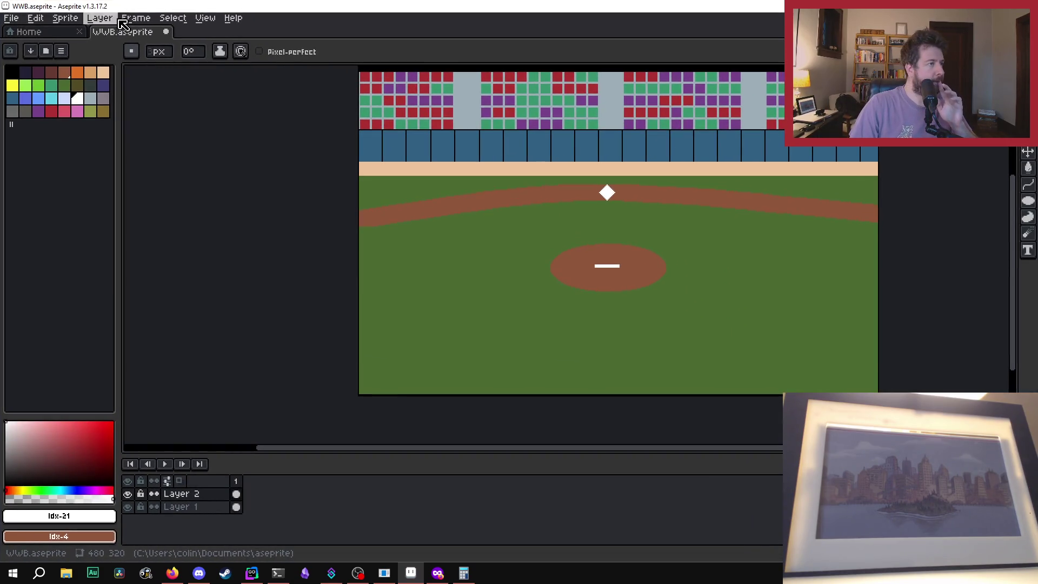
{"action": "left_click", "coordinate": [65, 18]}
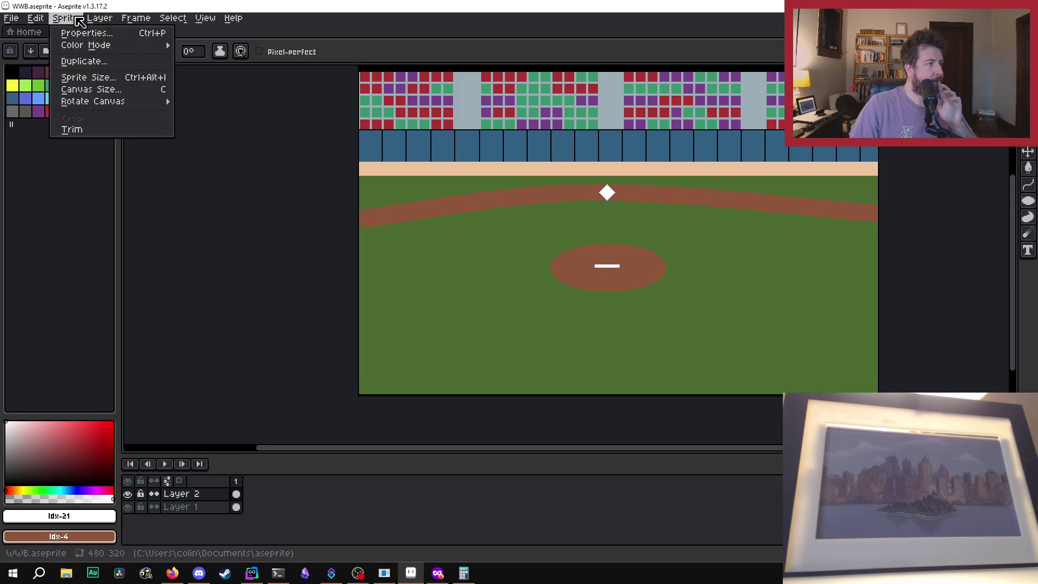
{"action": "left_click", "coordinate": [103, 79]}
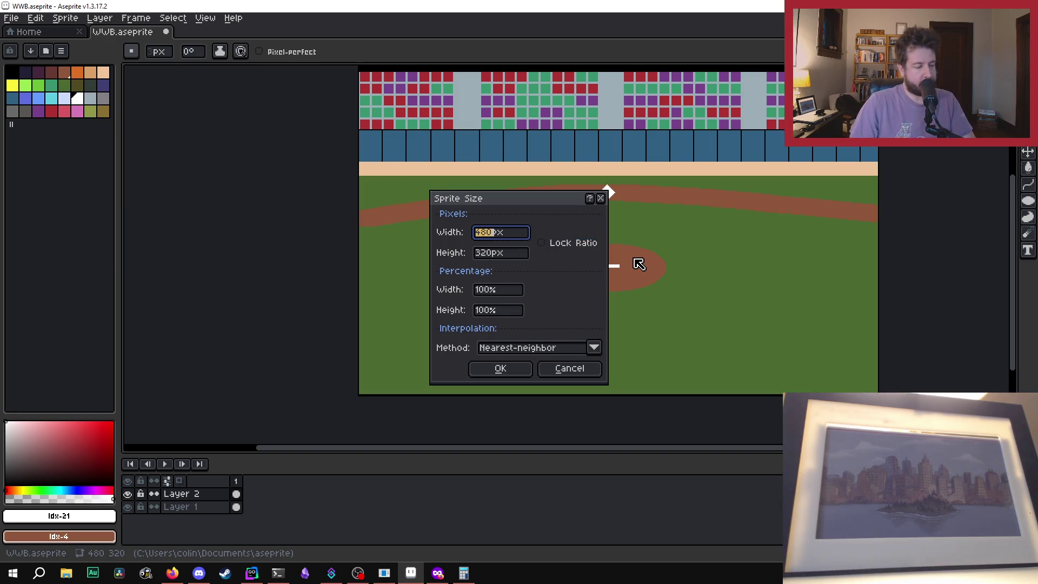
{"action": "type", "text": "960"}
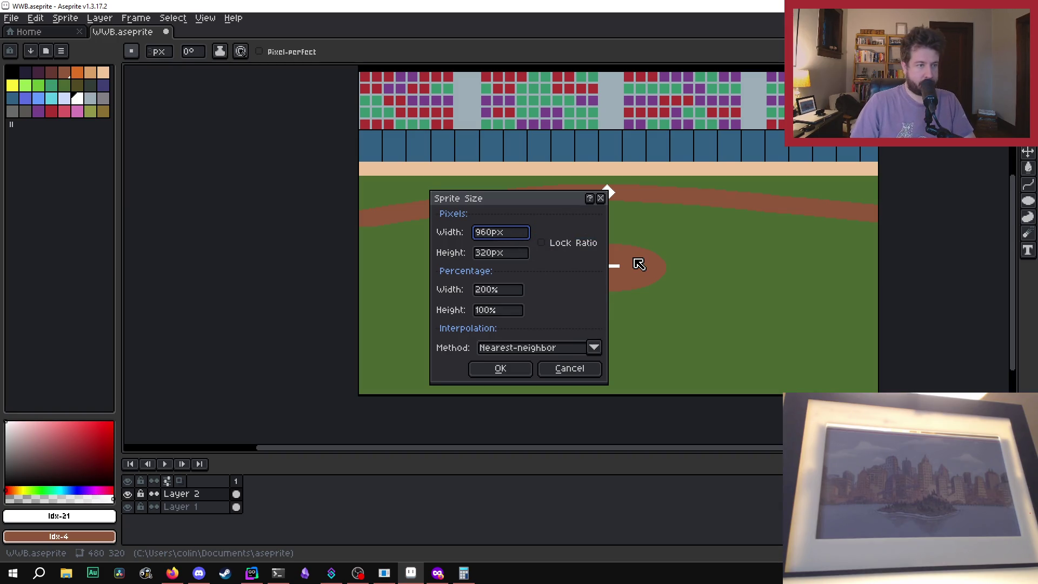
{"action": "key", "text": "Tab"}
{"action": "key", "text": "Tab"}
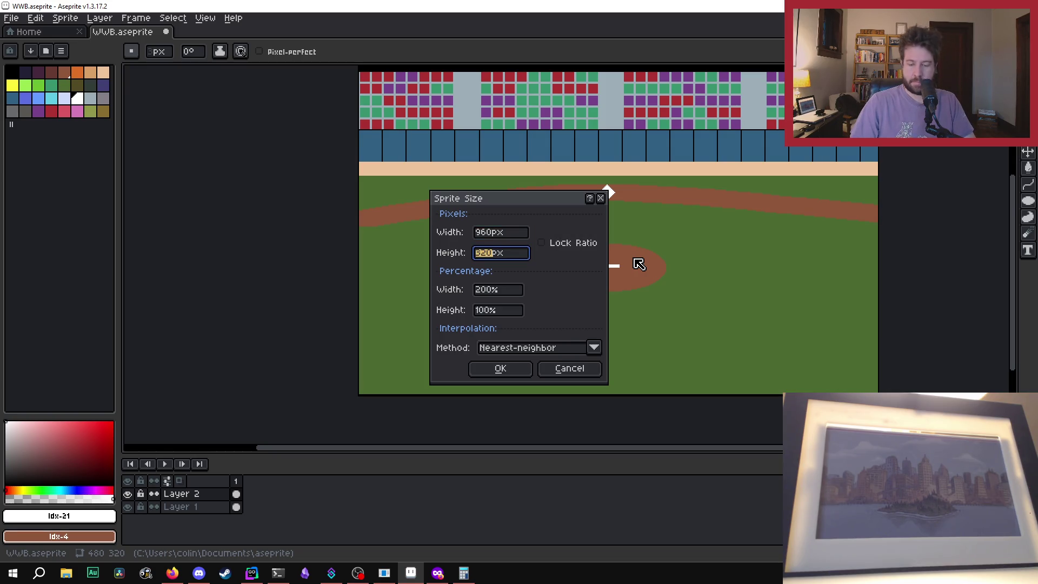
{"action": "type", "text": "640"}
{"action": "left_click", "coordinate": [514, 376]}
{"action": "scroll", "coordinate": [535, 354], "scroll_direction": "down", "scroll_amount": 4}
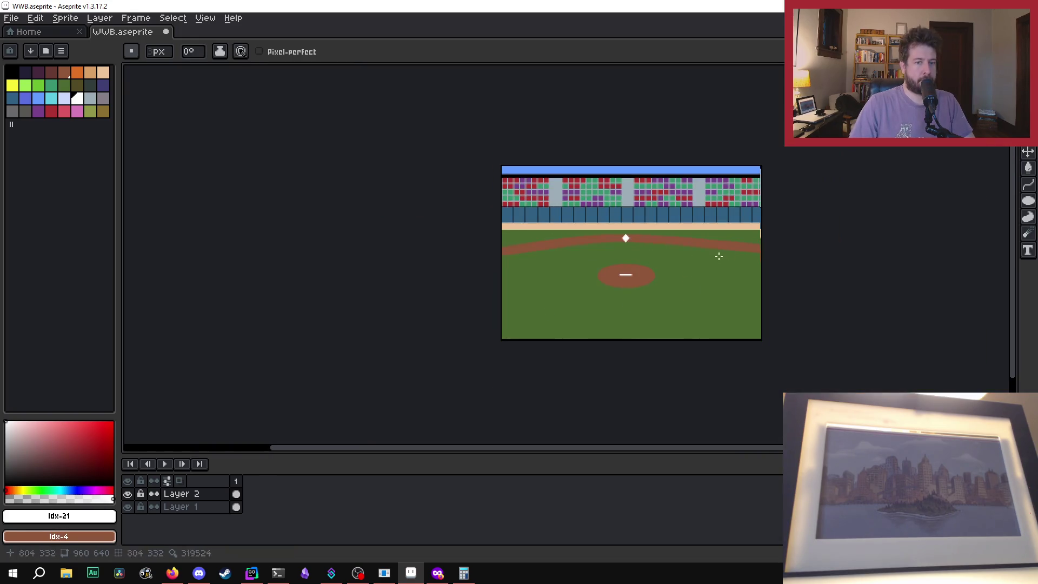
Step: Zoom and pan around the 960×640 field to inspect the base, dirt arc and mound
{"action": "scroll", "coordinate": [689, 280], "scroll_direction": "up", "scroll_amount": 1}
{"action": "scroll", "coordinate": [582, 250], "scroll_direction": "up", "scroll_amount": 1}
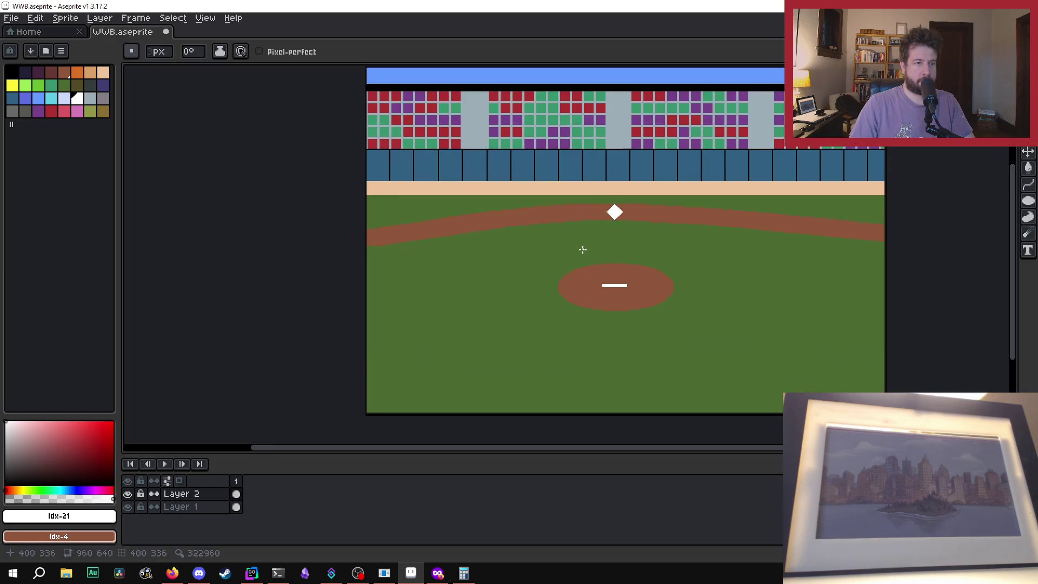
{"action": "scroll", "coordinate": [589, 266], "scroll_direction": "up", "scroll_amount": 1}
{"action": "scroll", "coordinate": [590, 254], "scroll_direction": "down", "scroll_amount": 1}
{"action": "scroll", "coordinate": [609, 262], "scroll_direction": "down", "scroll_amount": 1}
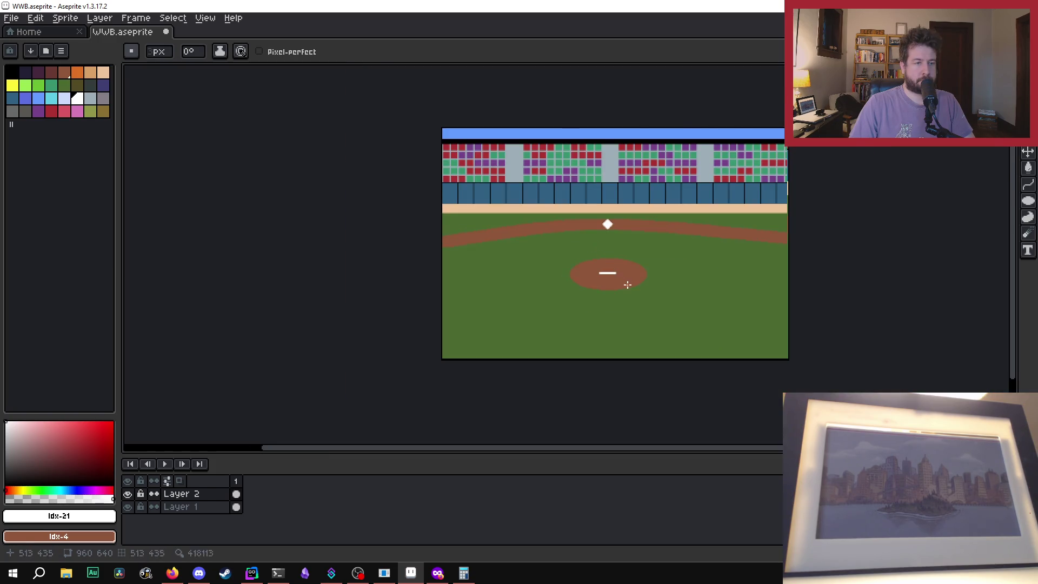
{"action": "scroll", "coordinate": [616, 292], "scroll_direction": "up", "scroll_amount": 1}
{"action": "scroll", "coordinate": [654, 270], "scroll_direction": "down", "scroll_amount": 1}
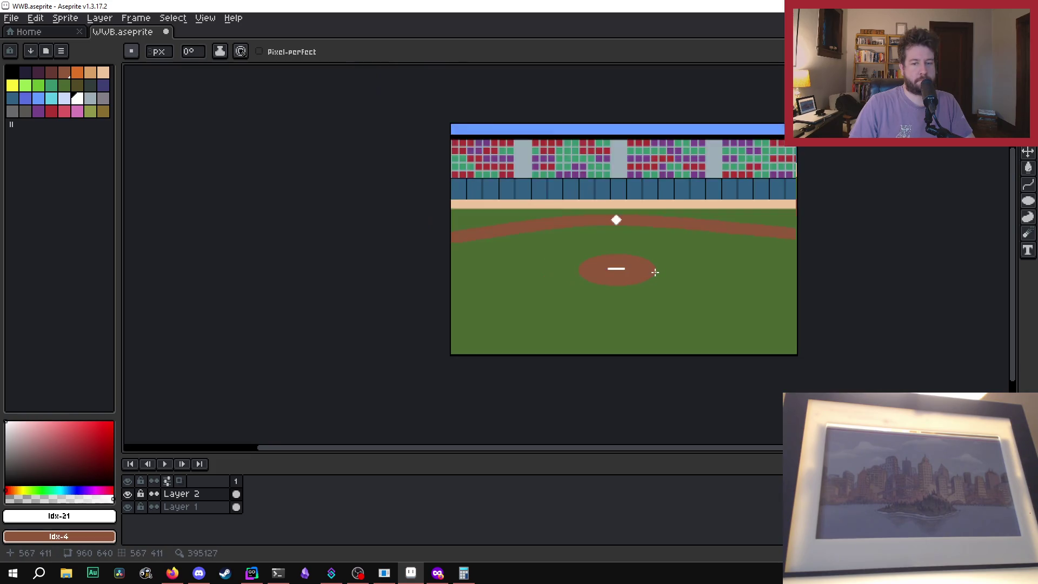
{"action": "scroll", "coordinate": [655, 274], "scroll_direction": "up", "scroll_amount": 2}
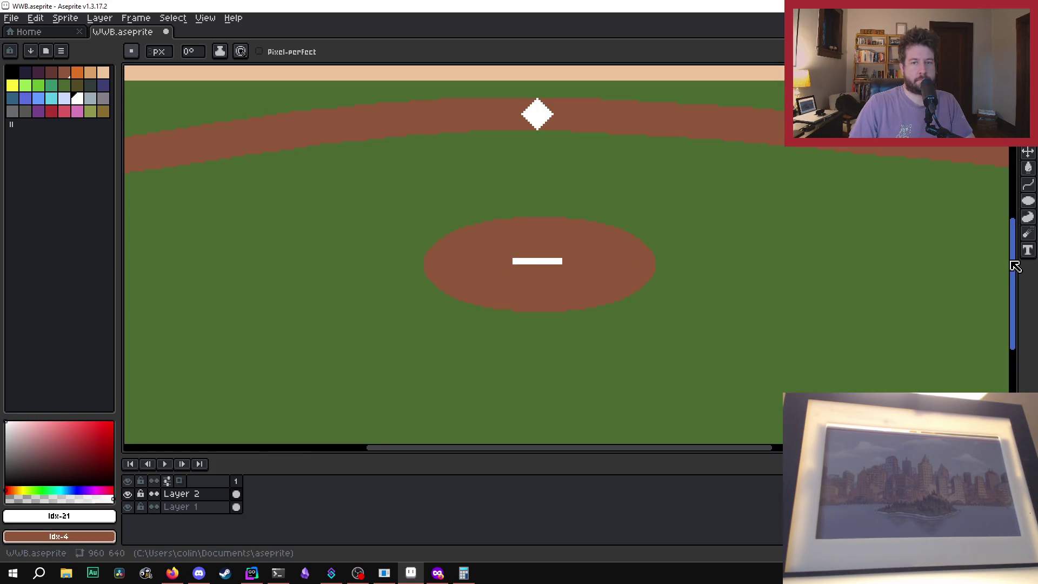
{"action": "left_click_drag", "start_coordinate": [1013, 262], "coordinate": [1001, 308]}
{"action": "scroll", "coordinate": [620, 250], "scroll_direction": "down", "scroll_amount": 1}
{"action": "scroll", "coordinate": [583, 150], "scroll_direction": "up", "scroll_amount": 1}
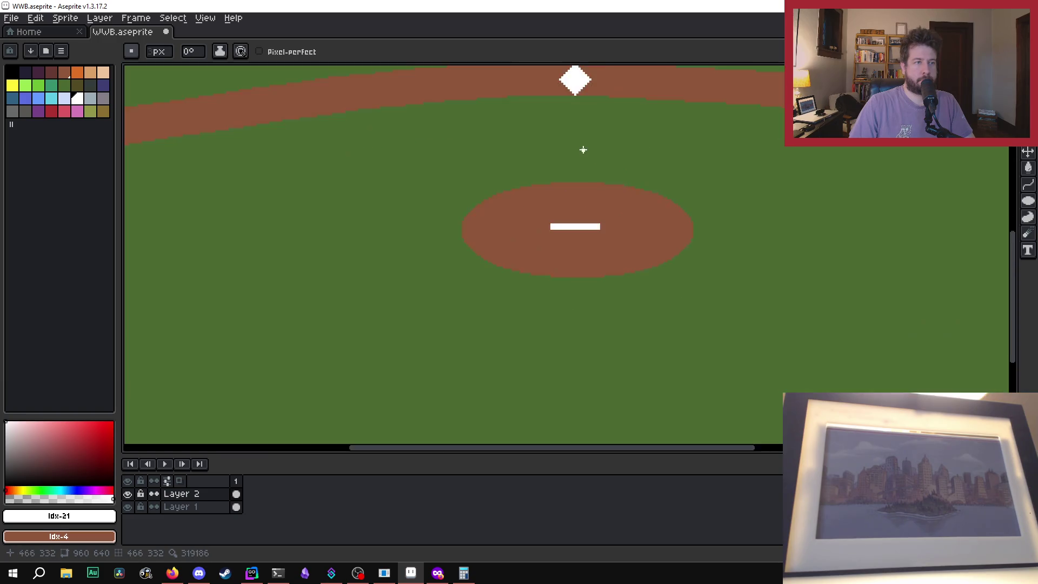
{"action": "scroll", "coordinate": [630, 224], "scroll_direction": "down", "scroll_amount": 2}
{"action": "left_click_drag", "start_coordinate": [1017, 303], "coordinate": [1008, 278]}
{"action": "scroll", "coordinate": [652, 178], "scroll_direction": "up", "scroll_amount": 1}
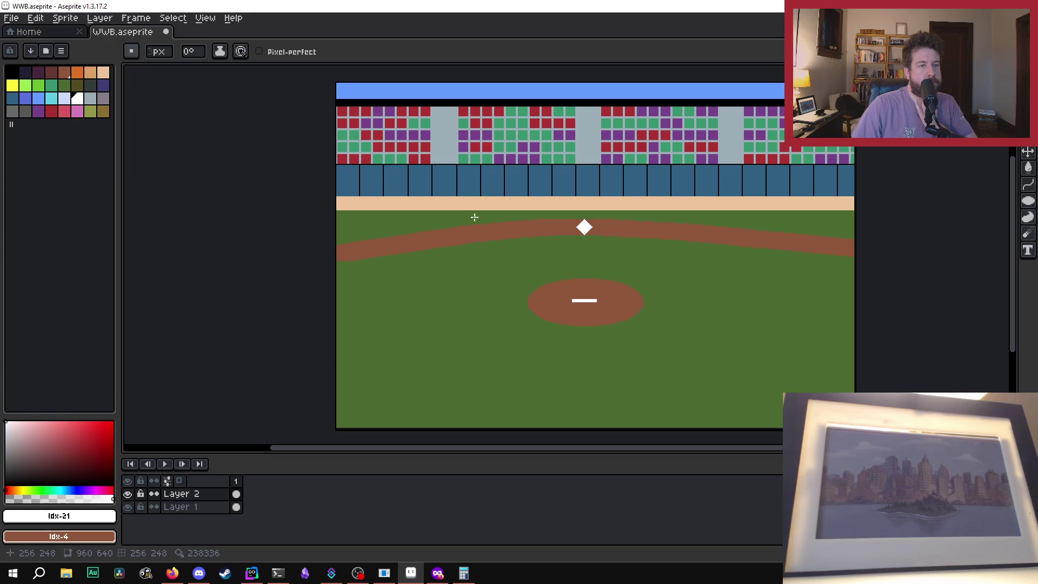
{"action": "scroll", "coordinate": [474, 216], "scroll_direction": "down", "scroll_amount": 1}
{"action": "scroll", "coordinate": [474, 216], "scroll_direction": "up", "scroll_amount": 1}
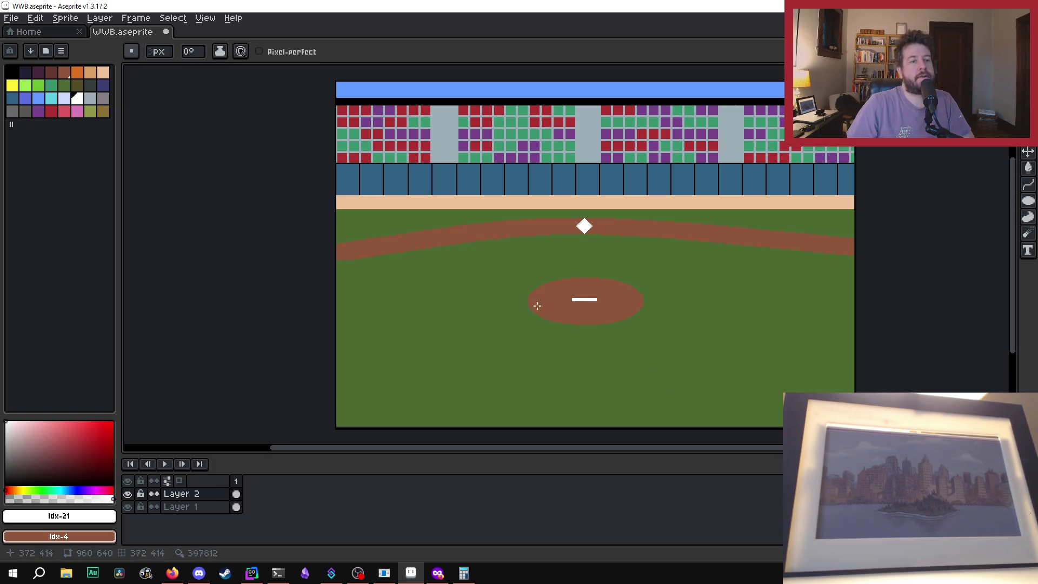
Step: Rectangle-select the pitcher's mound area and glance at the reference images
{"action": "key", "text": "m"}
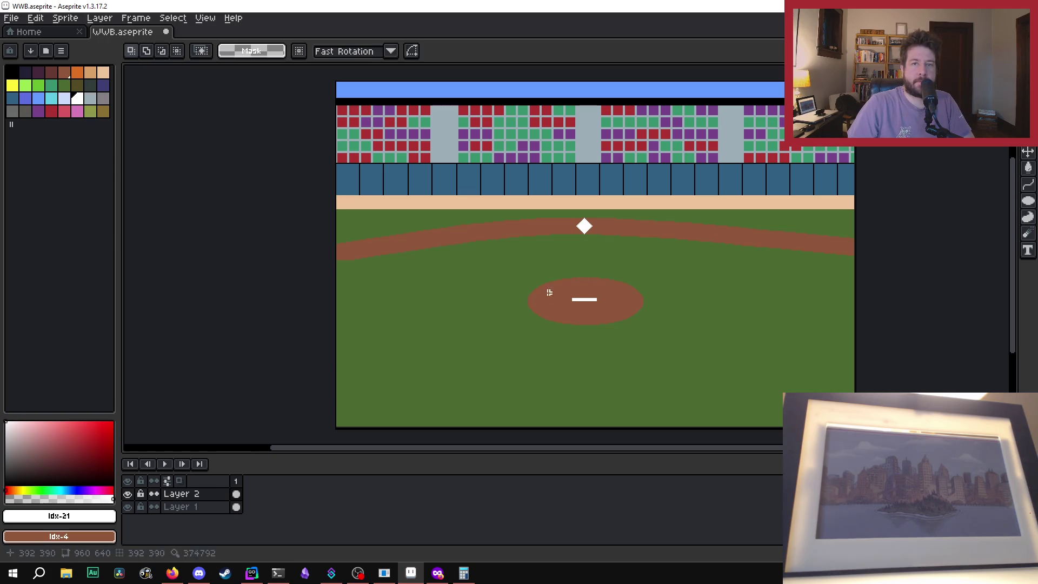
{"action": "mouse_move", "coordinate": [523, 277]}
{"action": "left_mouse_down"}
{"action": "mouse_move", "coordinate": [665, 324]}
{"action": "mouse_move", "coordinate": [641, 327]}
{"action": "mouse_move", "coordinate": [625, 287]}
{"action": "left_mouse_up"}
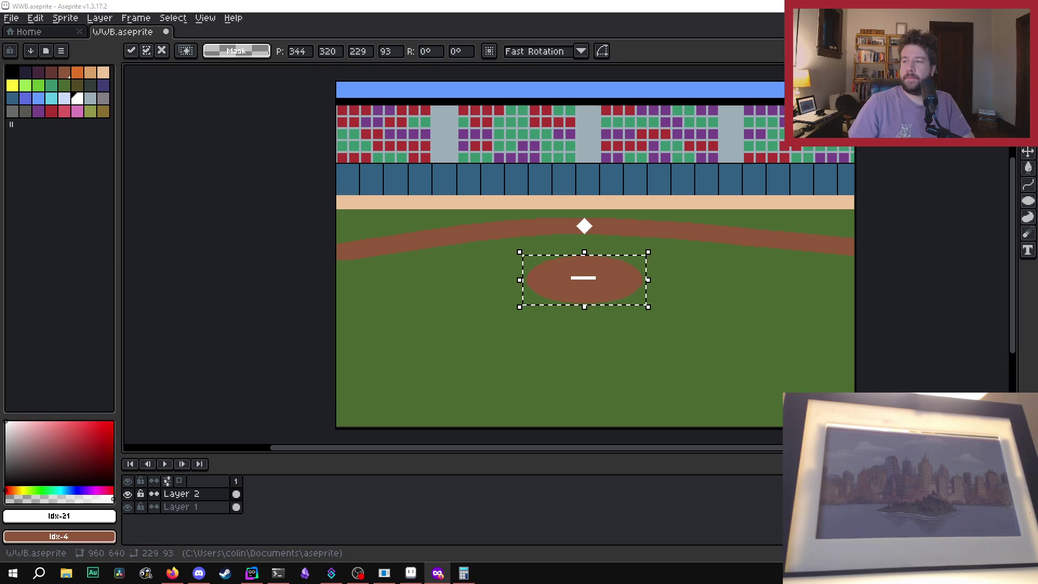
{"action": "left_click", "coordinate": [438, 573]}
{"action": "mouse_move", "coordinate": [656, 7]}
{"action": "left_mouse_down"}
{"action": "mouse_move", "coordinate": [684, 8]}
{"action": "mouse_move", "coordinate": [677, 33]}
{"action": "left_mouse_up"}
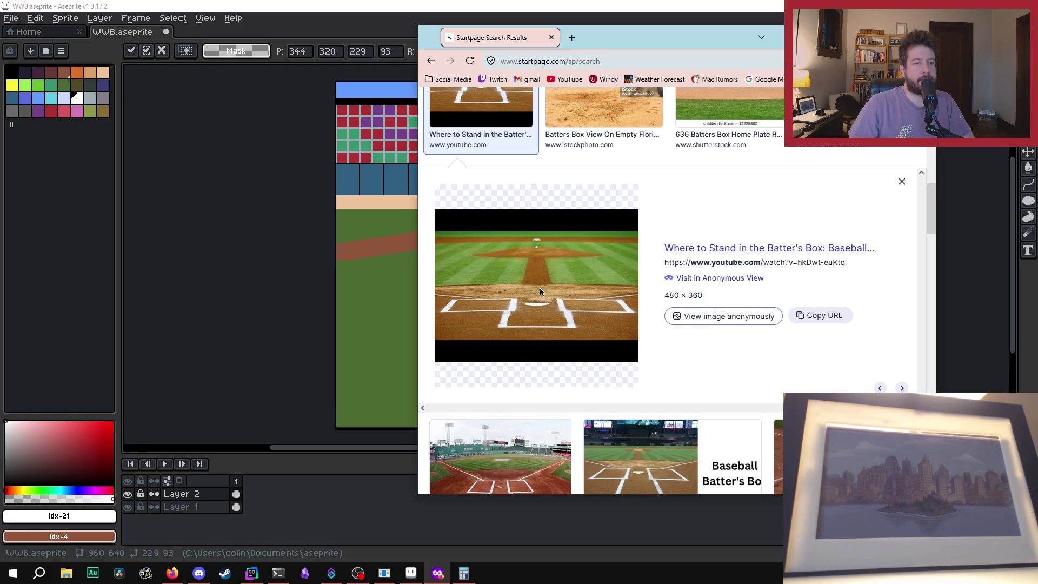
{"action": "key", "text": "alt+Tab"}
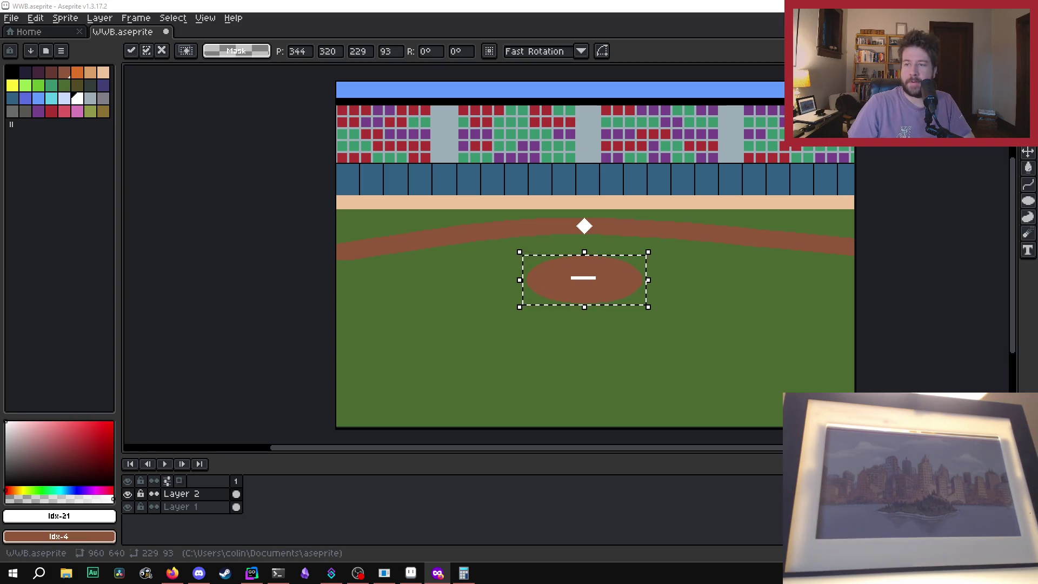
Step: Delete the old mound and rubber, leaving plain green grass below the base
{"action": "scroll", "coordinate": [586, 280], "scroll_direction": "up", "scroll_amount": 1}
{"action": "scroll", "coordinate": [589, 287], "scroll_direction": "down", "scroll_amount": 1}
{"action": "scroll", "coordinate": [591, 288], "scroll_direction": "up", "scroll_amount": 1}
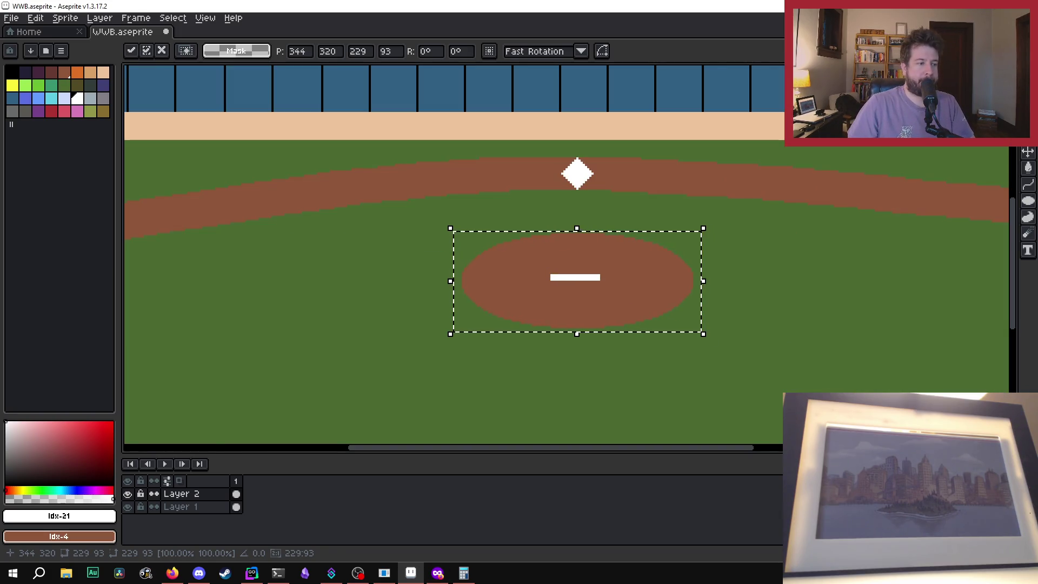
{"action": "key", "text": "Delete"}
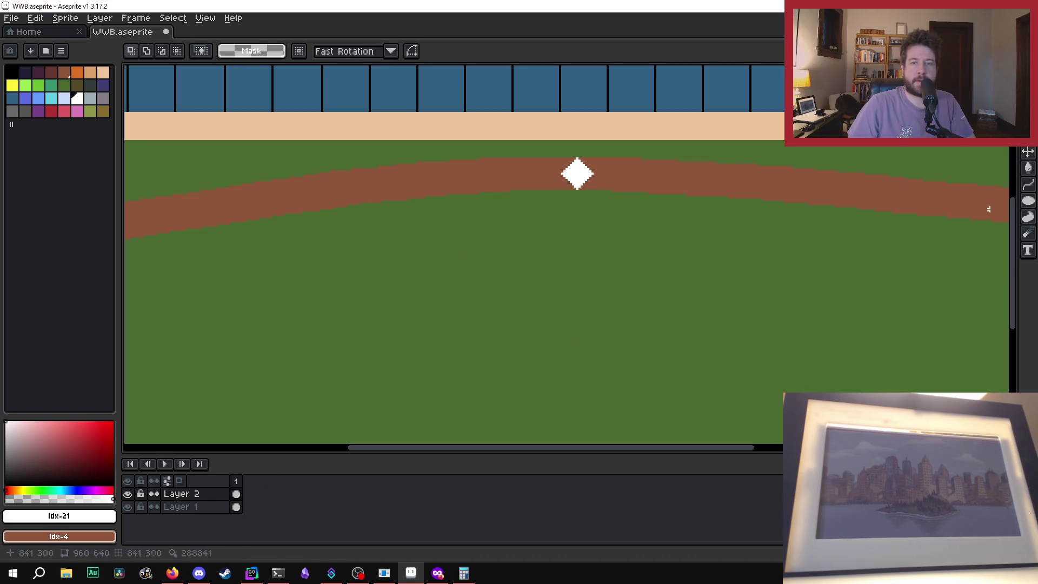
{"action": "left_click", "coordinate": [1029, 203]}
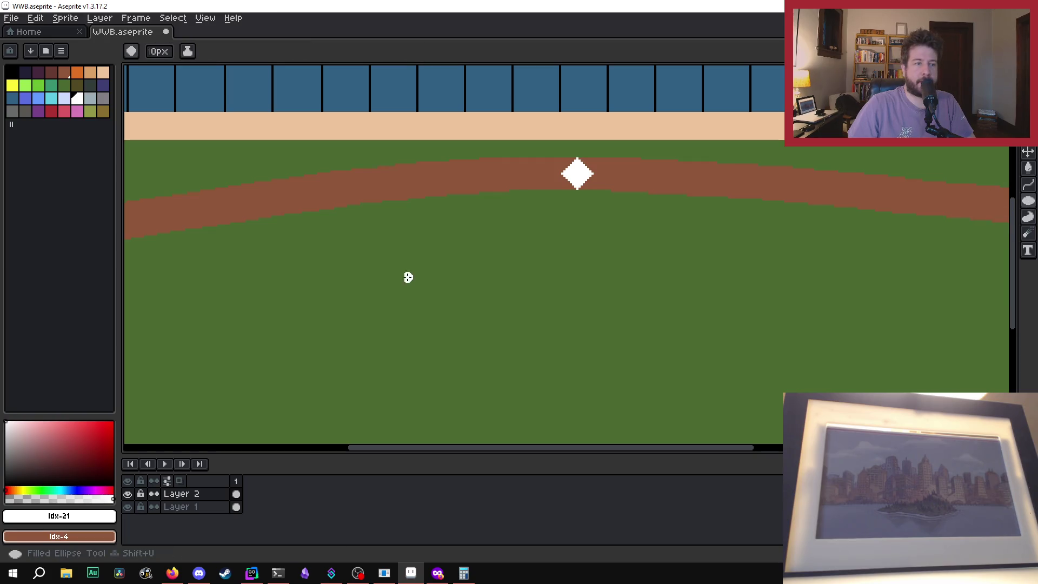
Step: Draw a wider filled brown oval mound in swatch Idx-4 on the grass below the base
{"action": "left_click", "coordinate": [64, 72]}
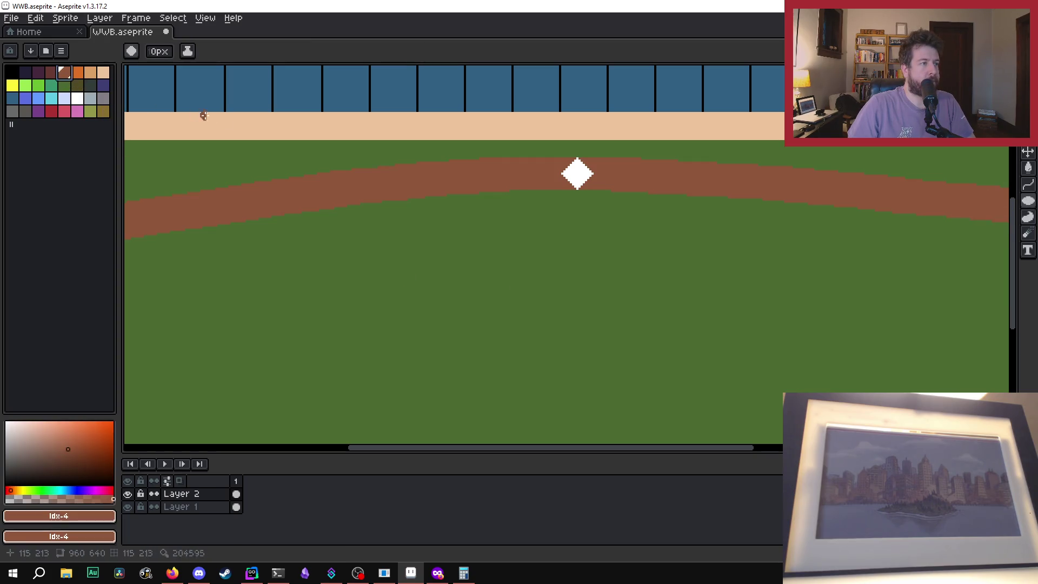
{"action": "scroll", "coordinate": [372, 242], "scroll_direction": "down", "scroll_amount": 1}
{"action": "scroll", "coordinate": [372, 241], "scroll_direction": "up", "scroll_amount": 1}
{"action": "left_click_drag", "start_coordinate": [521, 452], "coordinate": [470, 449]}
{"action": "left_click", "coordinate": [413, 162]}
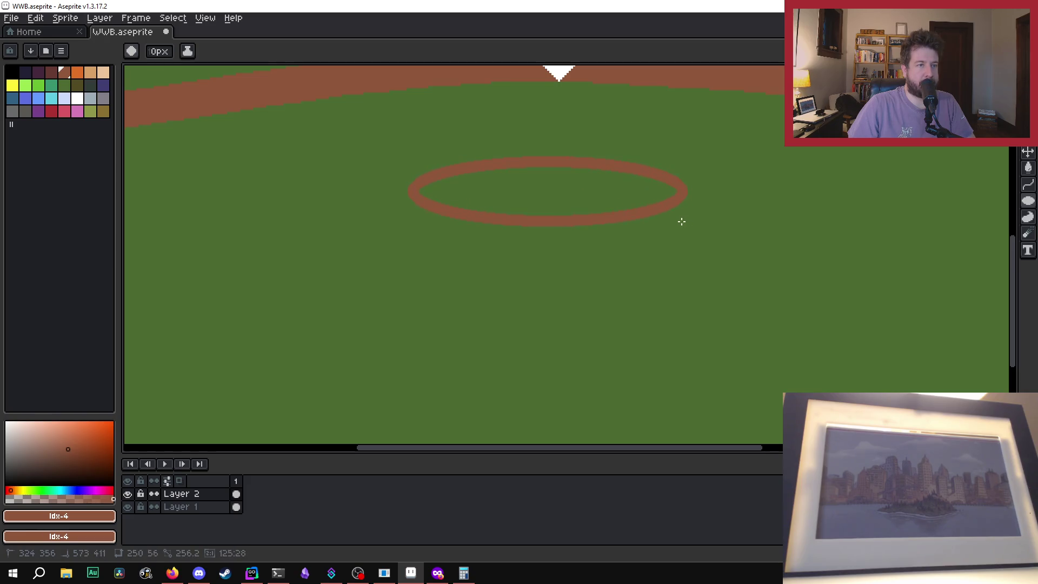
{"action": "left_click_drag", "start_coordinate": [710, 226], "coordinate": [707, 237]}
{"action": "left_click_drag", "start_coordinate": [713, 232], "coordinate": [714, 236]}
{"action": "scroll", "coordinate": [714, 234], "scroll_direction": "down", "scroll_amount": 2}
{"action": "scroll", "coordinate": [692, 209], "scroll_direction": "up", "scroll_amount": 1}
{"action": "scroll", "coordinate": [686, 236], "scroll_direction": "down", "scroll_amount": 1}
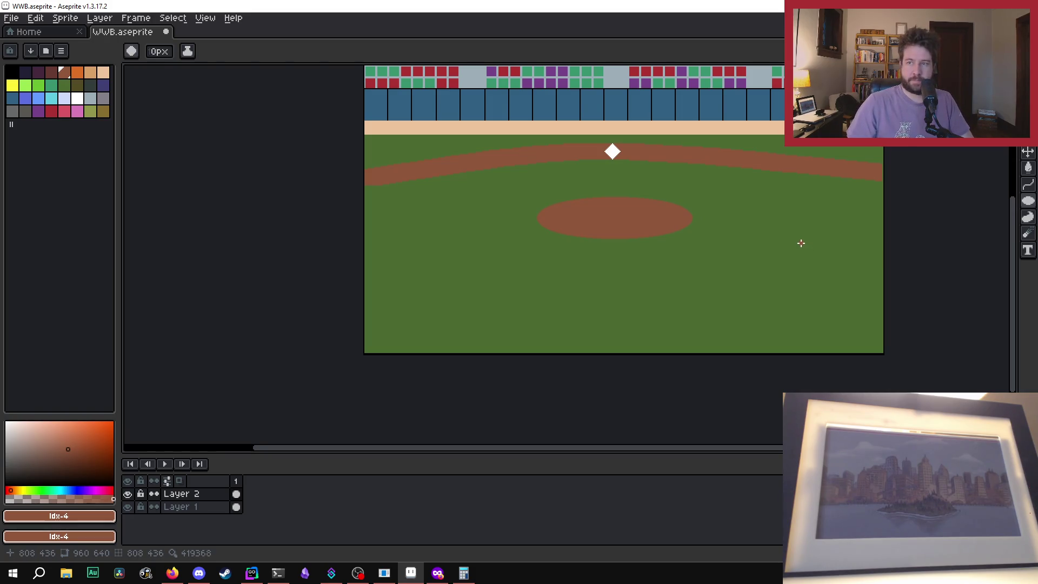
{"action": "scroll", "coordinate": [612, 130], "scroll_direction": "up", "scroll_amount": 3}
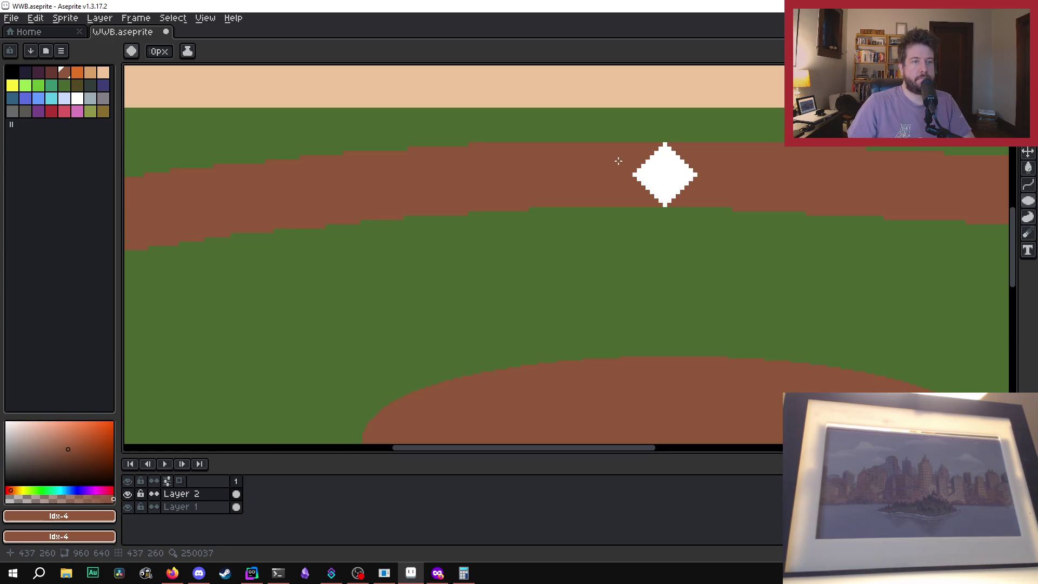
{"action": "mouse_move", "coordinate": [682, 157]}
{"action": "left_mouse_down"}
{"action": "mouse_move", "coordinate": [642, 162]}
{"action": "mouse_move", "coordinate": [701, 160]}
{"action": "left_mouse_up"}
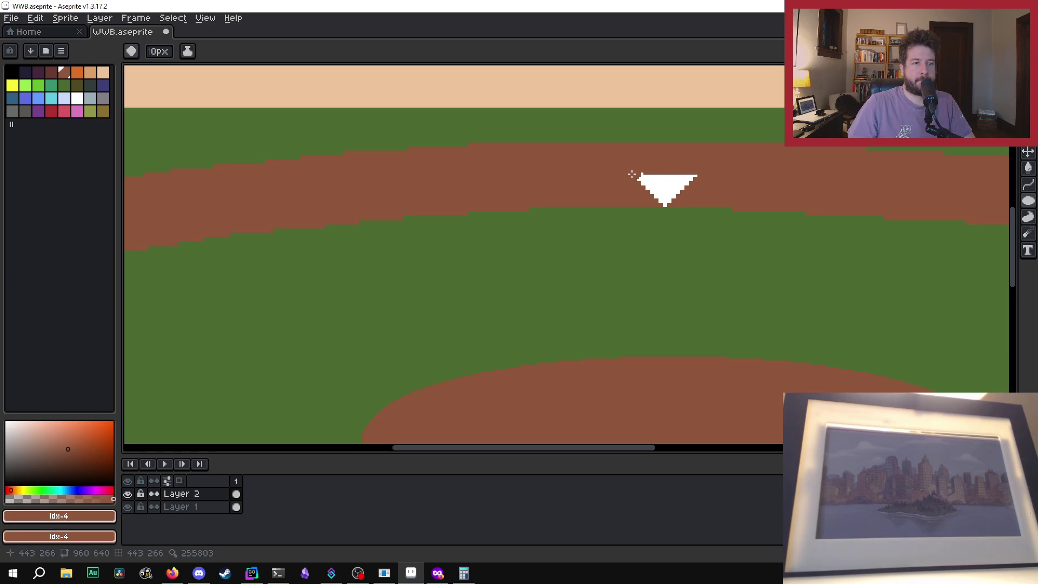
{"action": "left_click_drag", "start_coordinate": [617, 173], "coordinate": [681, 186]}
{"action": "mouse_move", "coordinate": [645, 189]}
{"action": "left_mouse_down"}
{"action": "mouse_move", "coordinate": [693, 176]}
{"action": "mouse_move", "coordinate": [690, 189]}
{"action": "left_mouse_up"}
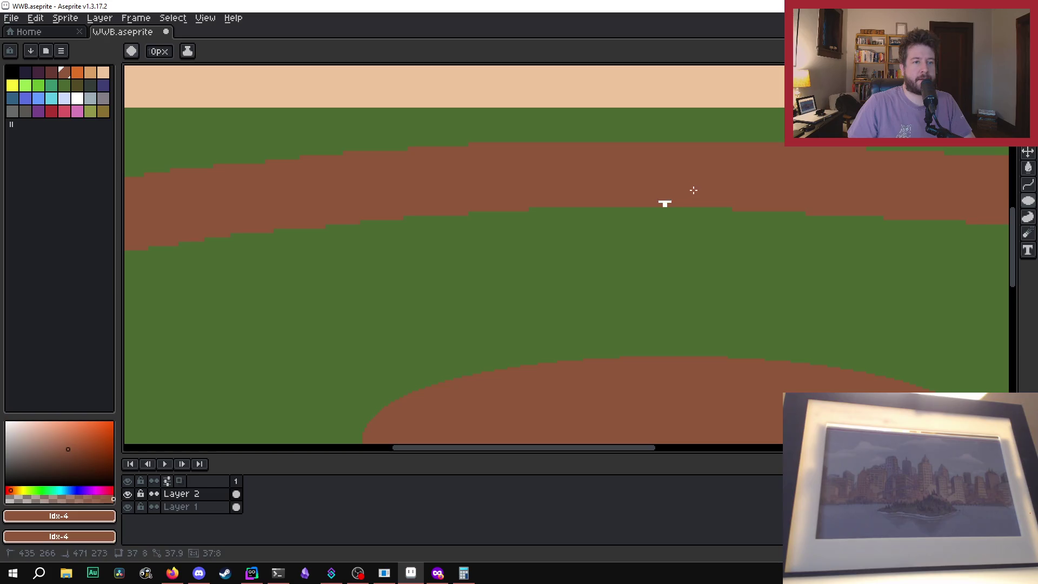
{"action": "key", "text": "ctrl+z"}
{"action": "key", "text": "ctrl+z"}
{"action": "key", "text": "ctrl+z"}
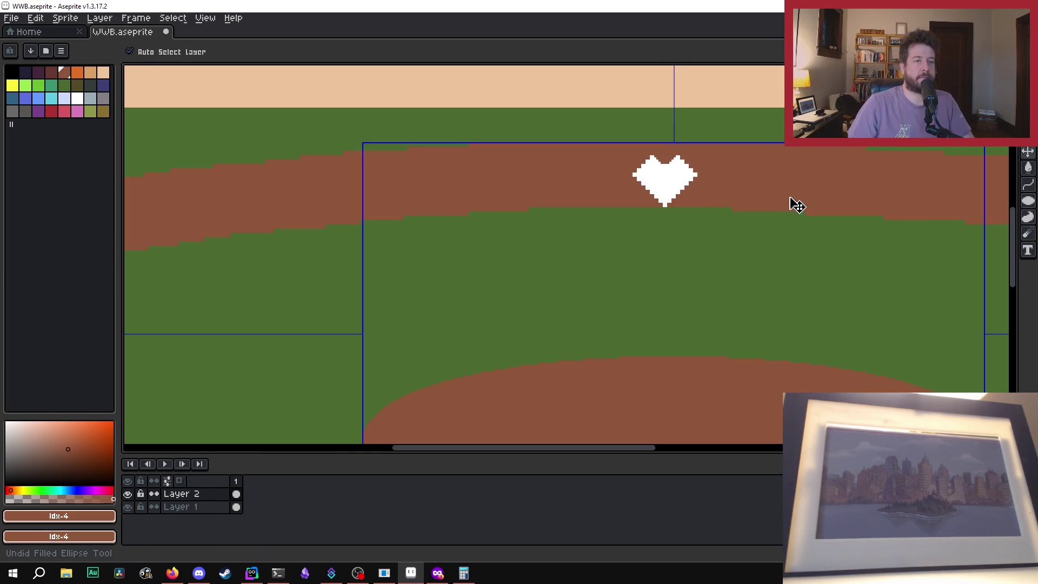
{"action": "key", "text": "b"}
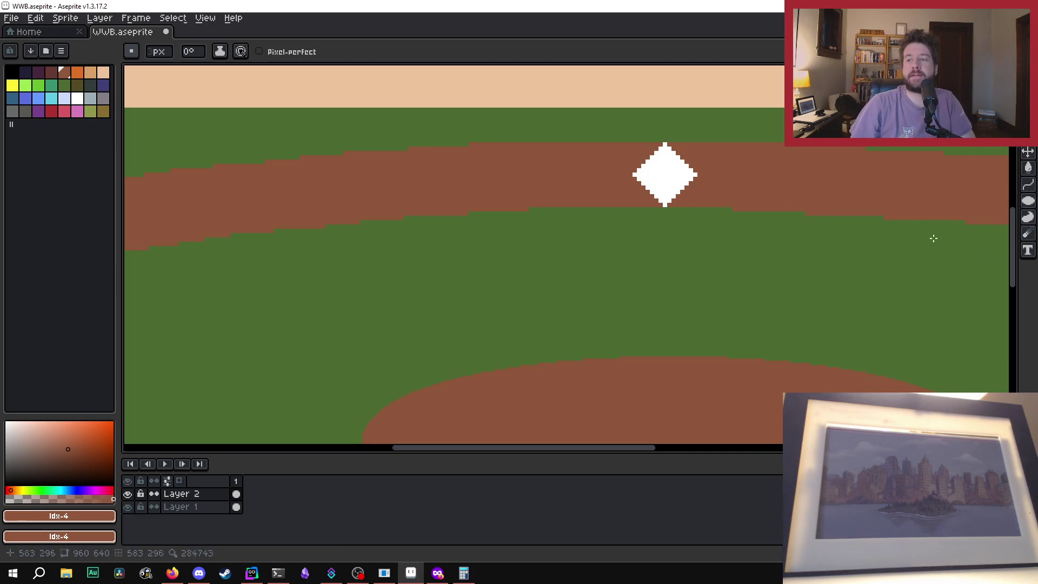
{"action": "scroll", "coordinate": [622, 178], "scroll_direction": "up", "scroll_amount": 1}
Step: Paint brown dirt over the top half of the base, undoing one bad cut
{"action": "scroll", "coordinate": [615, 169], "scroll_direction": "down", "scroll_amount": 4}
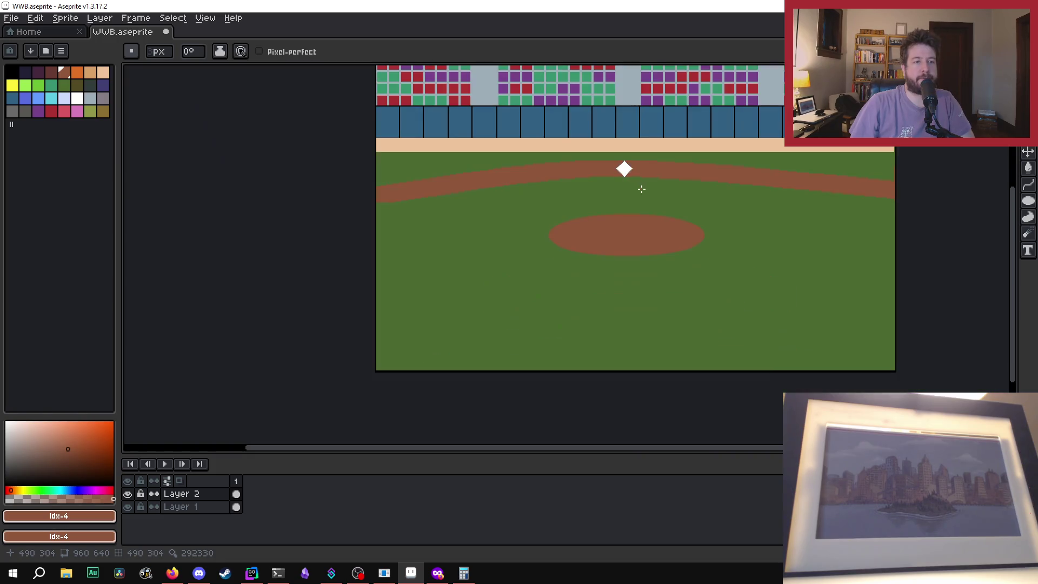
{"action": "scroll", "coordinate": [642, 187], "scroll_direction": "up", "scroll_amount": 3}
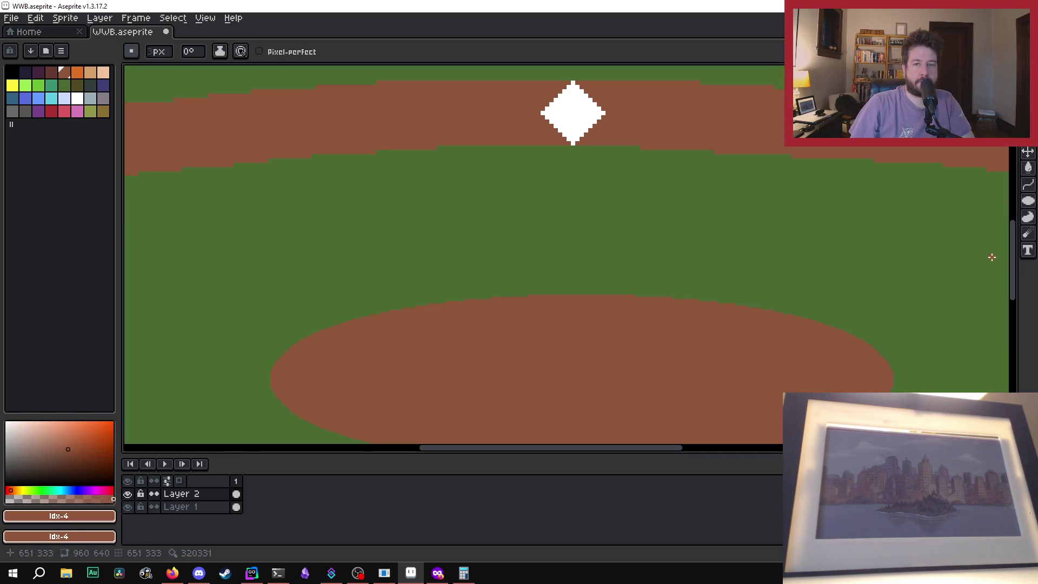
{"action": "left_click_drag", "start_coordinate": [1018, 259], "coordinate": [1017, 238]}
{"action": "scroll", "coordinate": [495, 182], "scroll_direction": "up", "scroll_amount": 2}
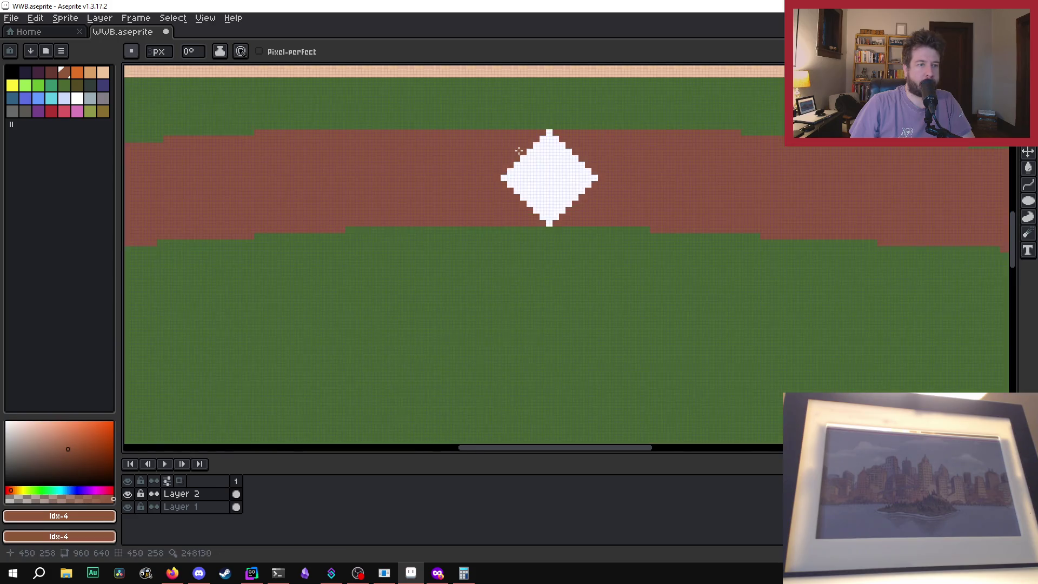
{"action": "left_click_drag", "start_coordinate": [524, 132], "coordinate": [570, 137]}
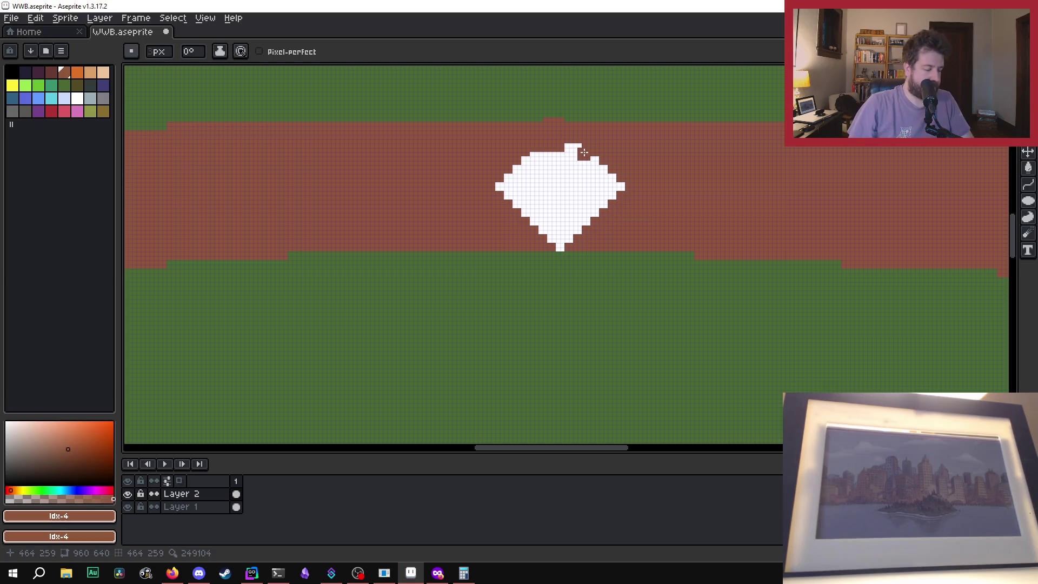
{"action": "key", "text": "ctrl+z"}
{"action": "mouse_move", "coordinate": [494, 169]}
{"action": "left_mouse_down"}
{"action": "mouse_move", "coordinate": [651, 157]}
{"action": "mouse_move", "coordinate": [512, 151]}
{"action": "mouse_move", "coordinate": [595, 148]}
{"action": "mouse_move", "coordinate": [545, 139]}
{"action": "mouse_move", "coordinate": [561, 133]}
{"action": "left_mouse_up"}
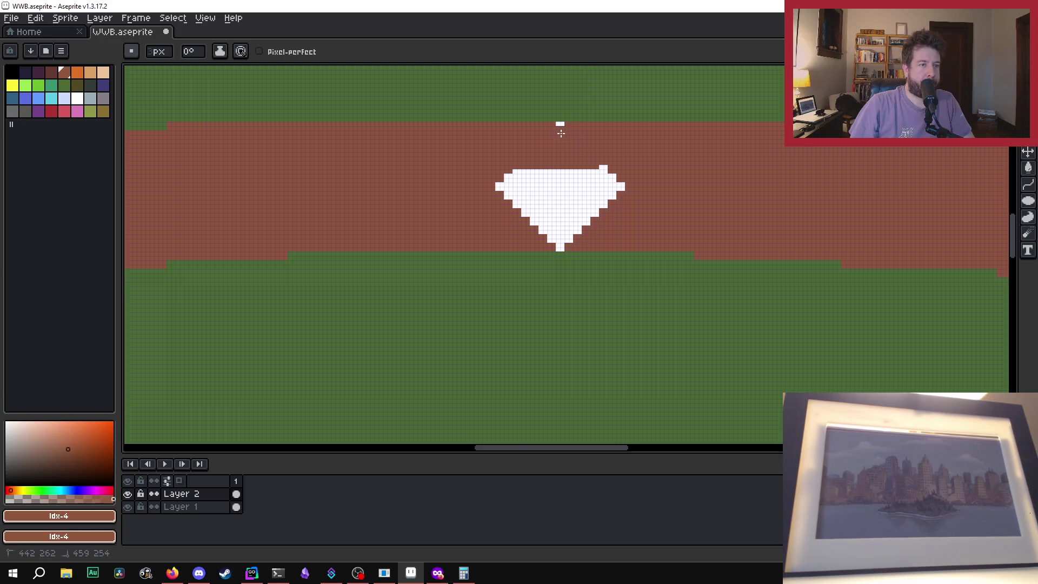
{"action": "left_click_drag", "start_coordinate": [599, 167], "coordinate": [606, 167]}
Step: Paint dirt over the base's lower part, leaving a thin flat white sliver
{"action": "mouse_move", "coordinate": [620, 211]}
{"action": "left_mouse_down"}
{"action": "mouse_move", "coordinate": [506, 209]}
{"action": "mouse_move", "coordinate": [593, 223]}
{"action": "mouse_move", "coordinate": [524, 232]}
{"action": "mouse_move", "coordinate": [579, 231]}
{"action": "left_mouse_up"}
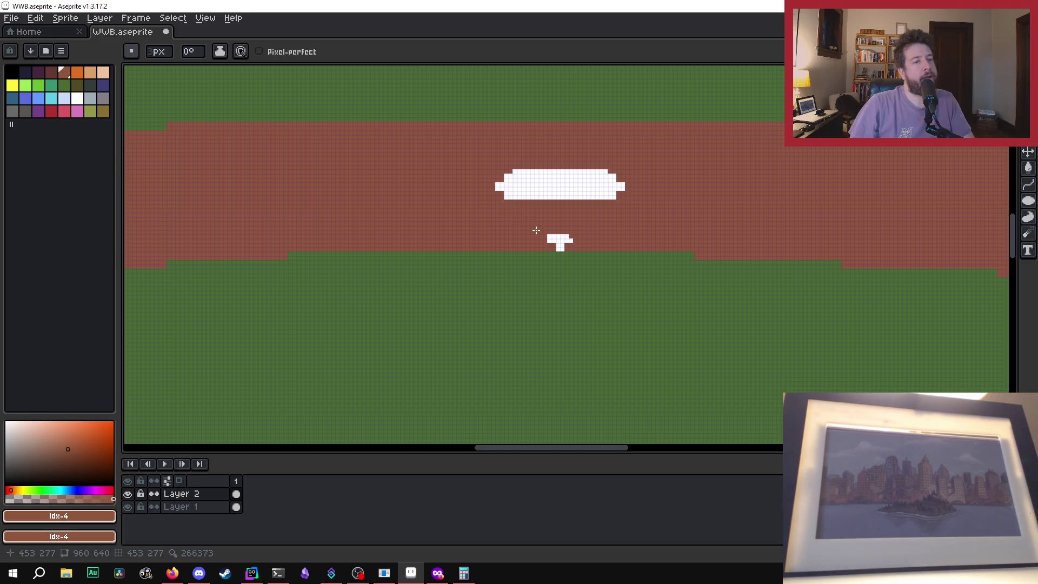
{"action": "mouse_move", "coordinate": [538, 233]}
{"action": "left_mouse_down"}
{"action": "mouse_move", "coordinate": [570, 236]}
{"action": "mouse_move", "coordinate": [559, 243]}
{"action": "left_mouse_up"}
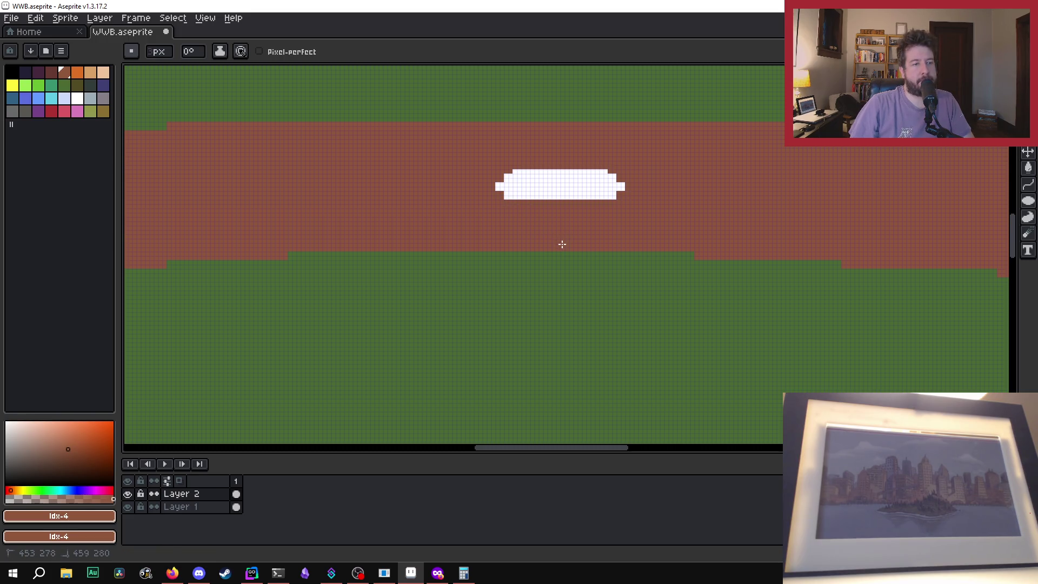
{"action": "scroll", "coordinate": [685, 160], "scroll_direction": "down", "scroll_amount": 5}
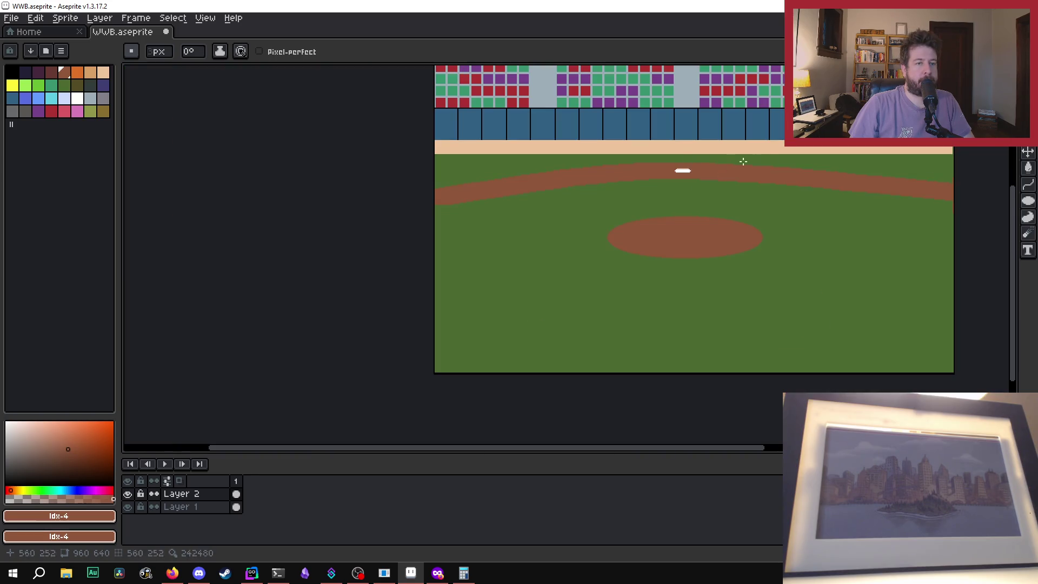
{"action": "scroll", "coordinate": [779, 160], "scroll_direction": "up", "scroll_amount": 1}
{"action": "scroll", "coordinate": [685, 177], "scroll_direction": "down", "scroll_amount": 1}
{"action": "scroll", "coordinate": [677, 185], "scroll_direction": "up", "scroll_amount": 3}
{"action": "scroll", "coordinate": [677, 185], "scroll_direction": "up", "scroll_amount": 4}
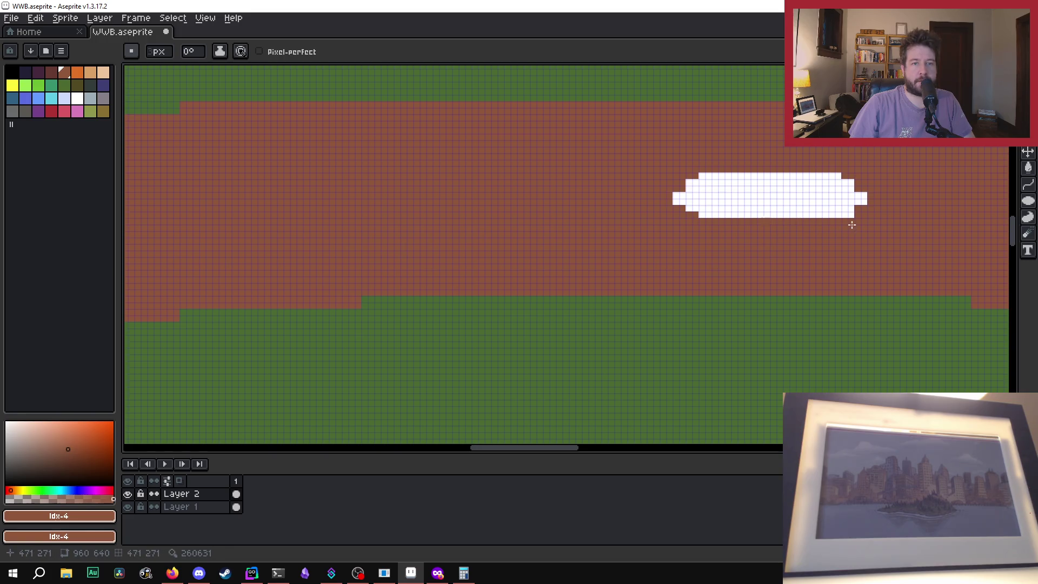
{"action": "scroll", "coordinate": [852, 222], "scroll_direction": "down", "scroll_amount": 5}
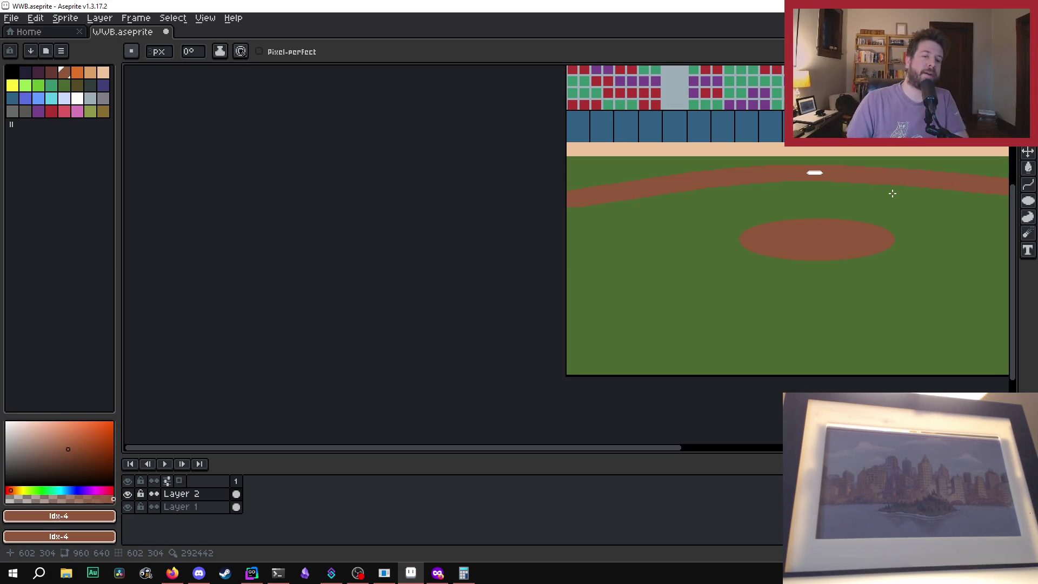
{"action": "scroll", "coordinate": [866, 222], "scroll_direction": "down", "scroll_amount": 2}
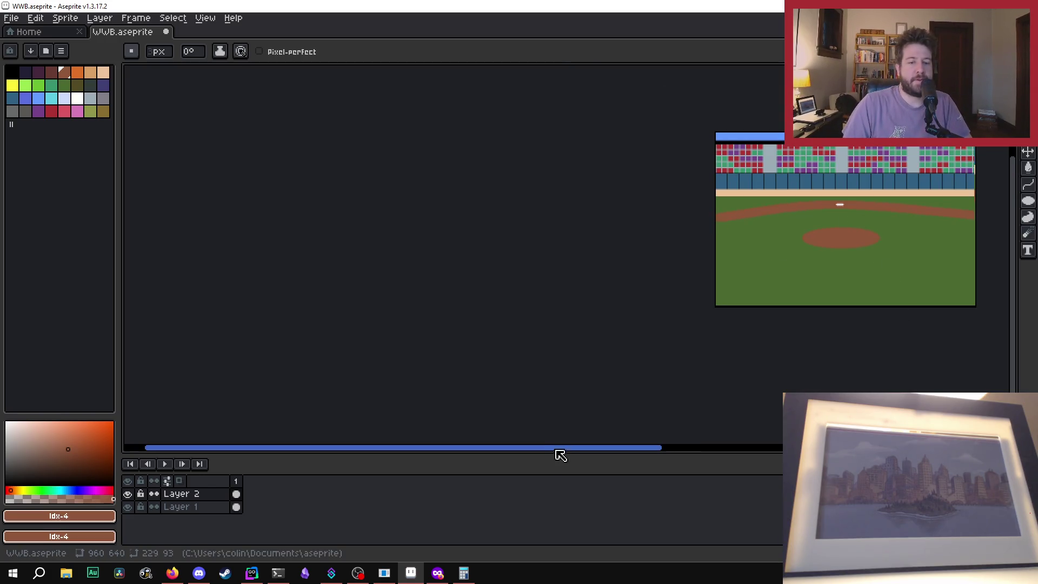
{"action": "mouse_move", "coordinate": [561, 452]}
{"action": "left_mouse_down"}
{"action": "mouse_move", "coordinate": [686, 456]}
{"action": "mouse_move", "coordinate": [669, 458]}
{"action": "left_mouse_up"}
{"action": "scroll", "coordinate": [662, 290], "scroll_direction": "up", "scroll_amount": 3}
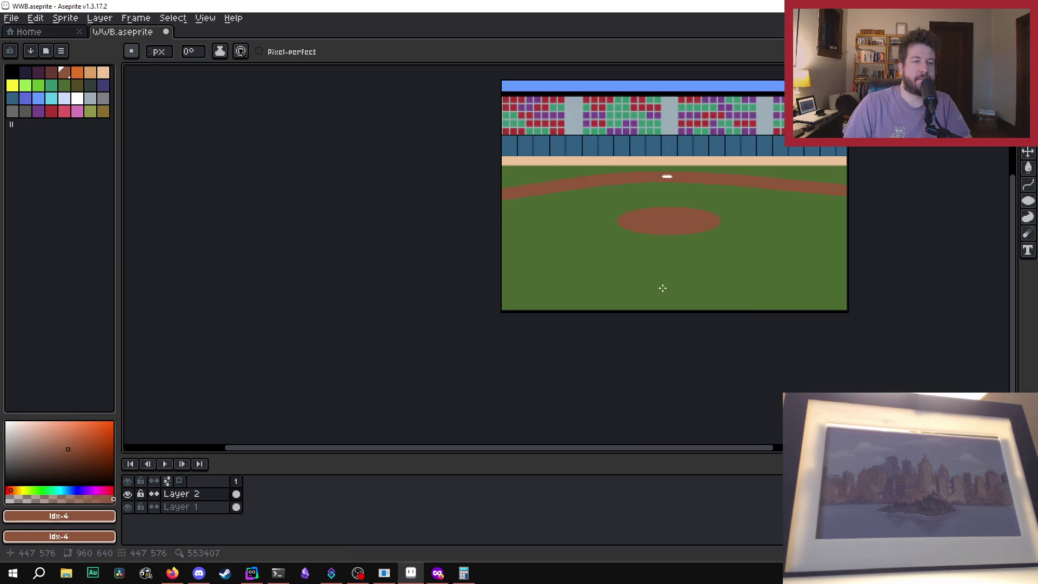
{"action": "scroll", "coordinate": [681, 178], "scroll_direction": "down", "scroll_amount": 1}
{"action": "scroll", "coordinate": [642, 156], "scroll_direction": "up", "scroll_amount": 1}
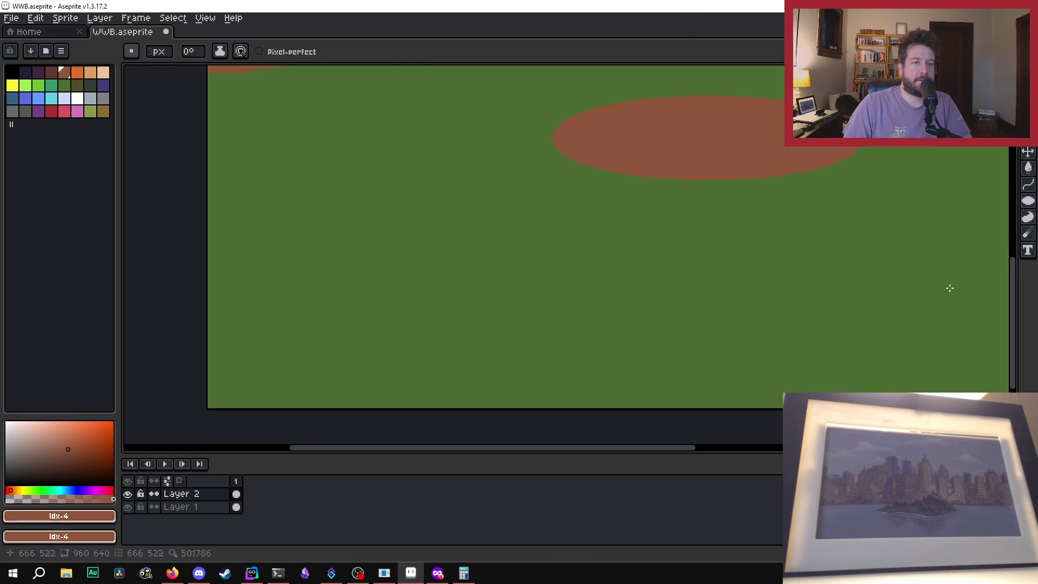
{"action": "left_click_drag", "start_coordinate": [1010, 290], "coordinate": [1011, 255]}
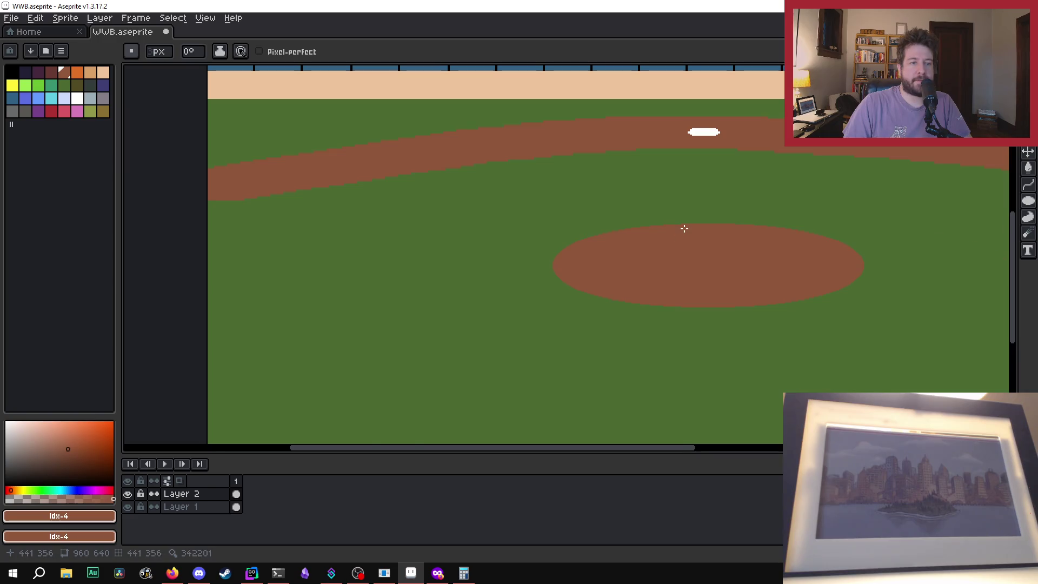
{"action": "scroll", "coordinate": [683, 227], "scroll_direction": "up", "scroll_amount": 3}
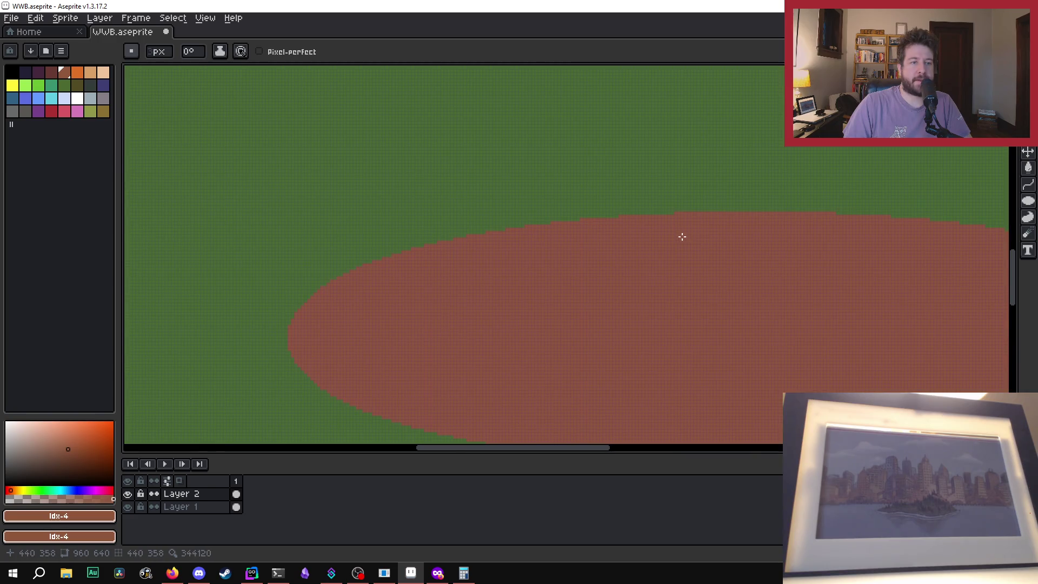
{"action": "left_click", "coordinate": [76, 97]}
{"action": "scroll", "coordinate": [503, 158], "scroll_direction": "down", "scroll_amount": 5}
{"action": "scroll", "coordinate": [498, 191], "scroll_direction": "up", "scroll_amount": 3}
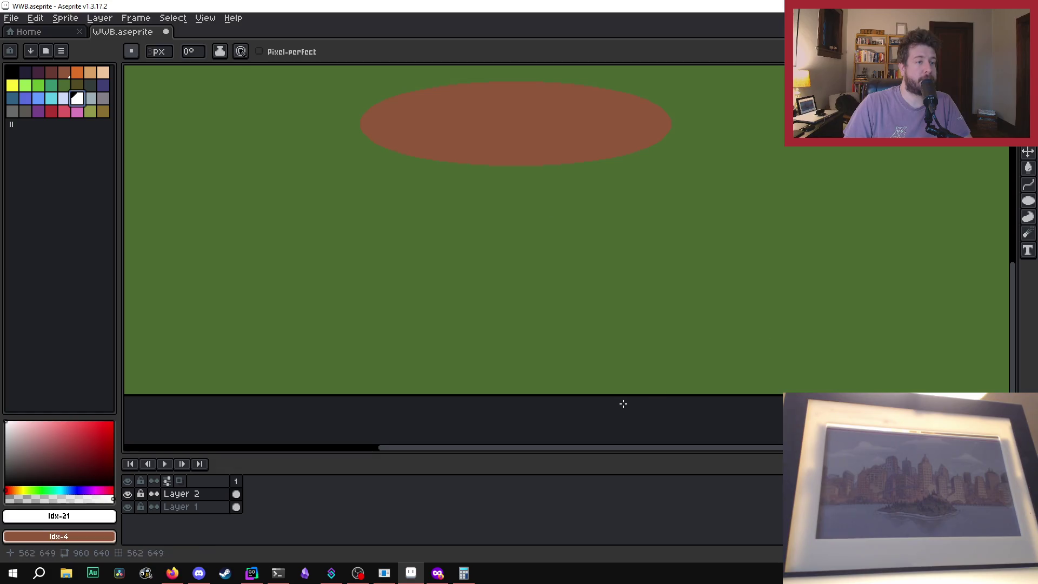
{"action": "left_click_drag", "start_coordinate": [589, 449], "coordinate": [518, 450]}
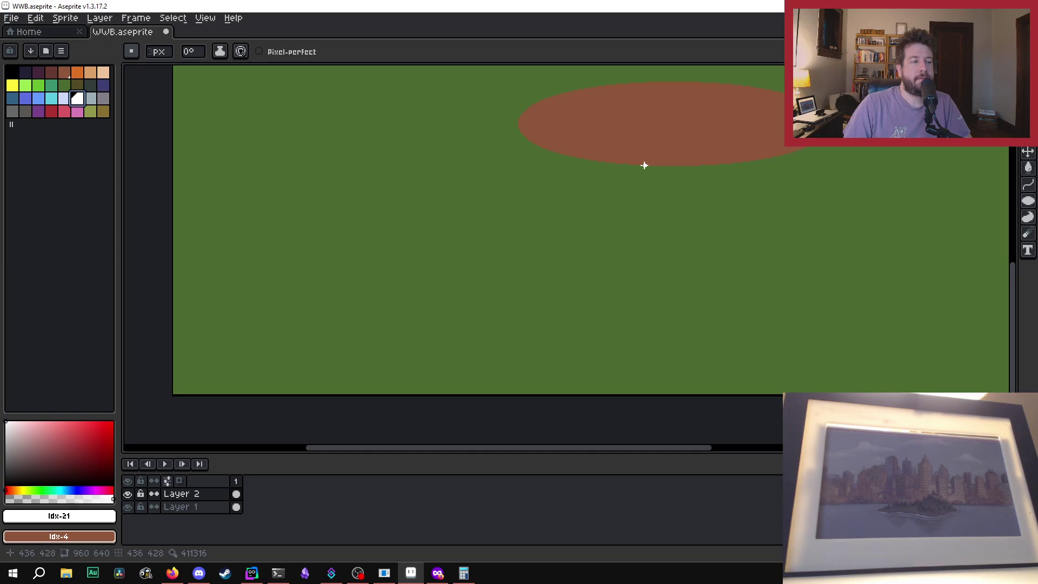
{"action": "left_click_drag", "start_coordinate": [643, 165], "coordinate": [504, 339]}
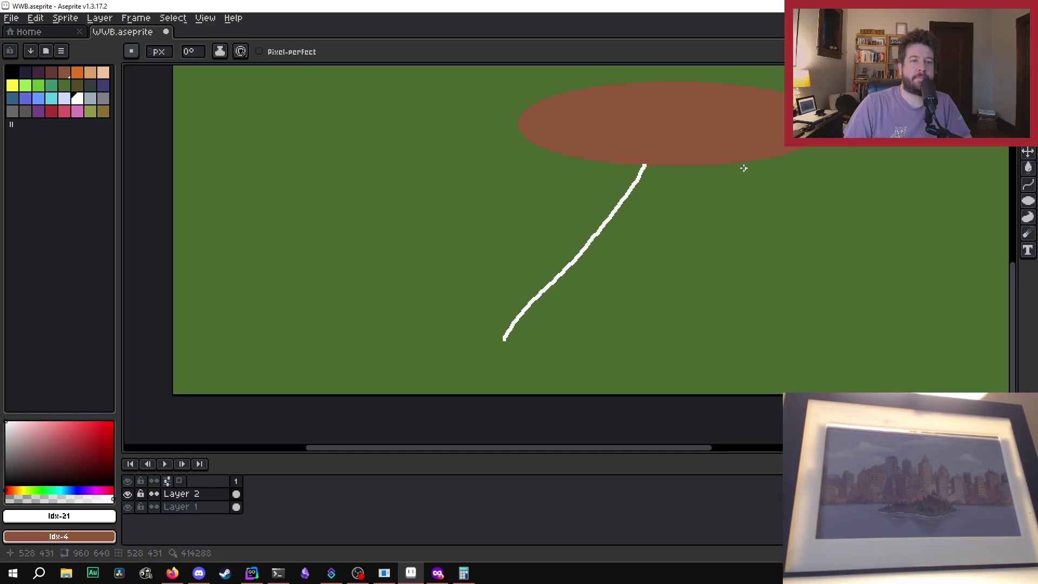
{"action": "key", "text": "ctrl+z"}
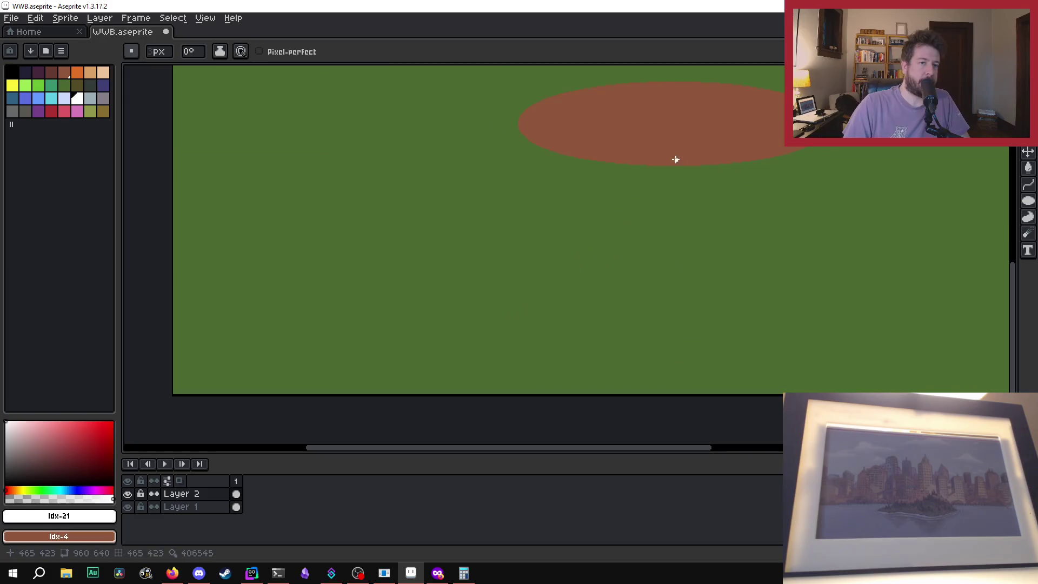
{"action": "left_click_drag", "start_coordinate": [662, 166], "coordinate": [610, 323]}
{"action": "key", "text": "ctrl"}
{"action": "key", "text": "ctrl+z"}
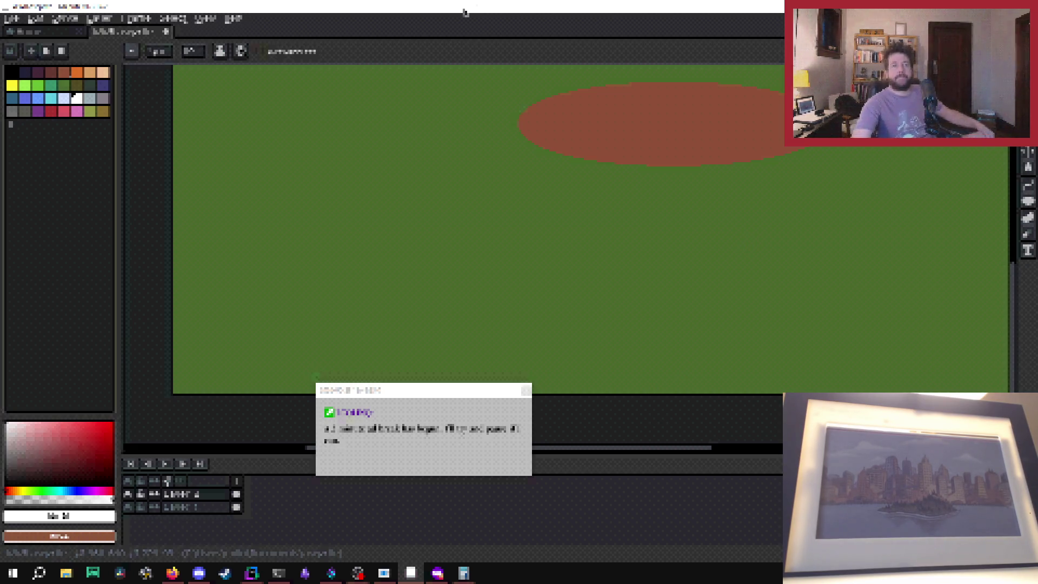
Step: Zoom out to the full canvas and switch to Firefox showing the LCOLONQ Microjam page
{"action": "scroll", "coordinate": [662, 397], "scroll_direction": "down", "scroll_amount": 1}
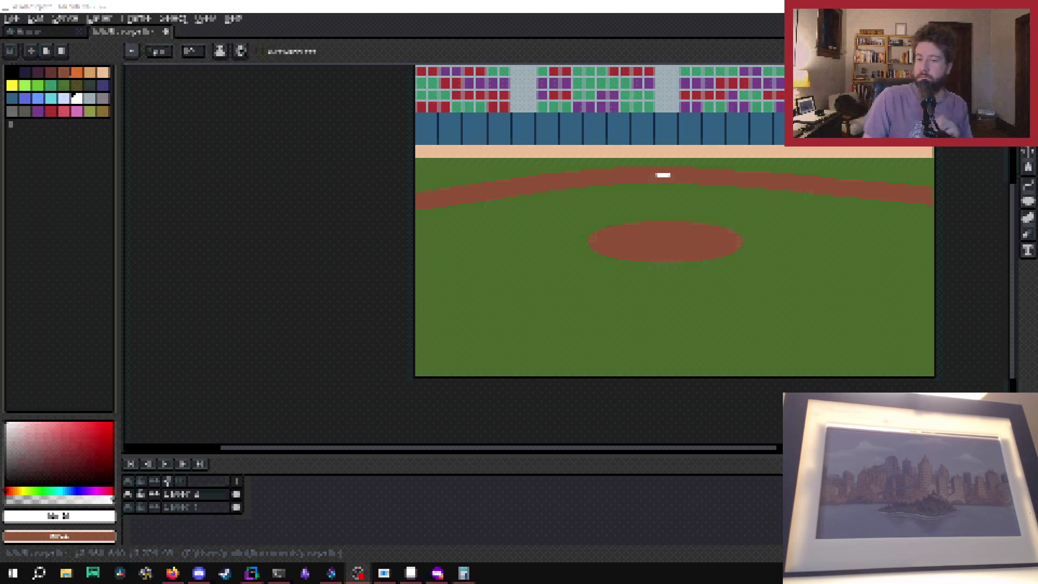
{"action": "key", "text": "alt+Tab"}
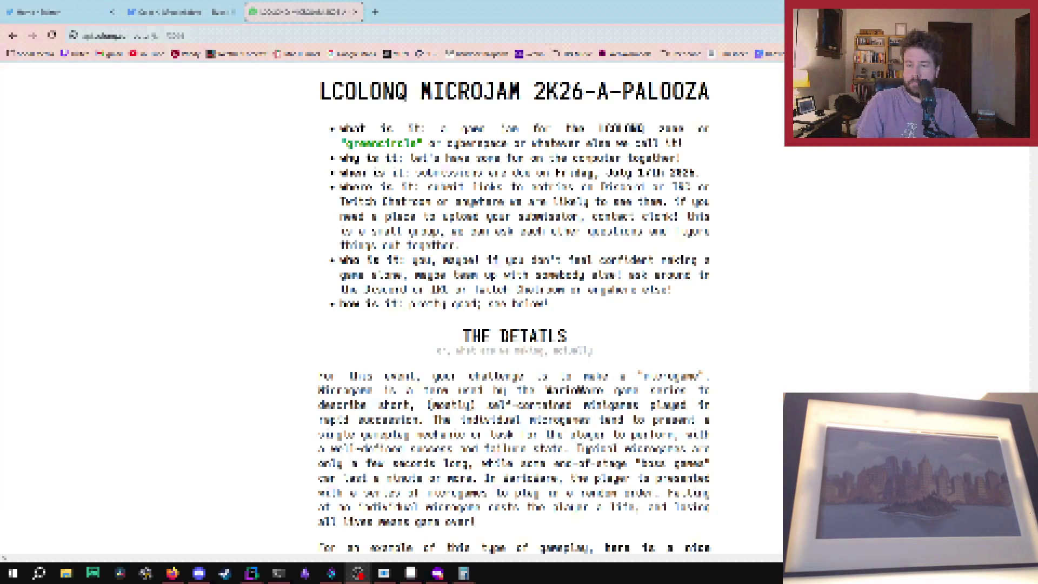
Step: Close the microjam page and refresh the Bluesky home feed for newer posts
{"action": "middle_click", "coordinate": [281, 5]}
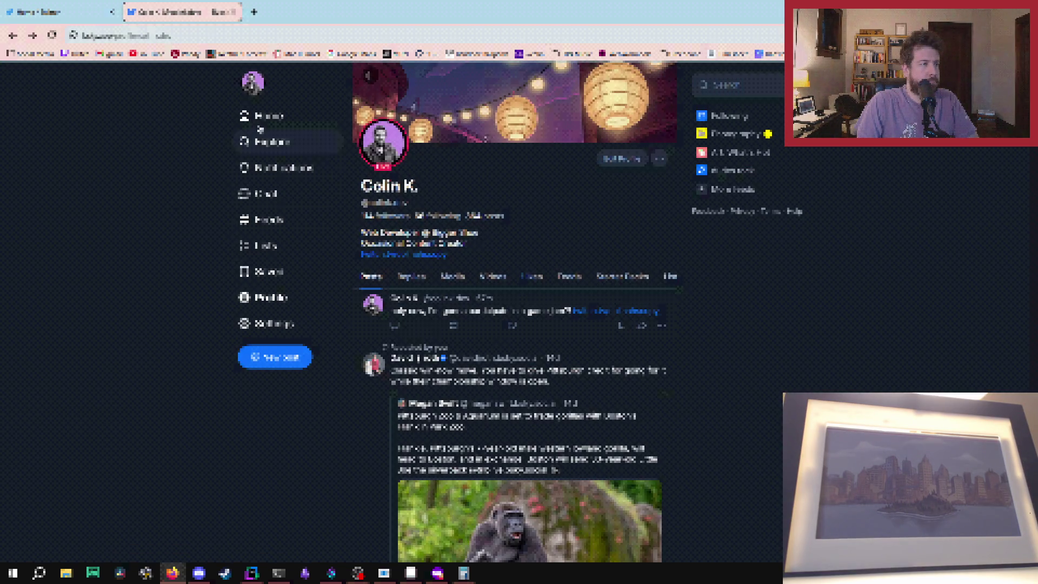
{"action": "left_click", "coordinate": [260, 116]}
{"action": "left_click", "coordinate": [323, 536]}
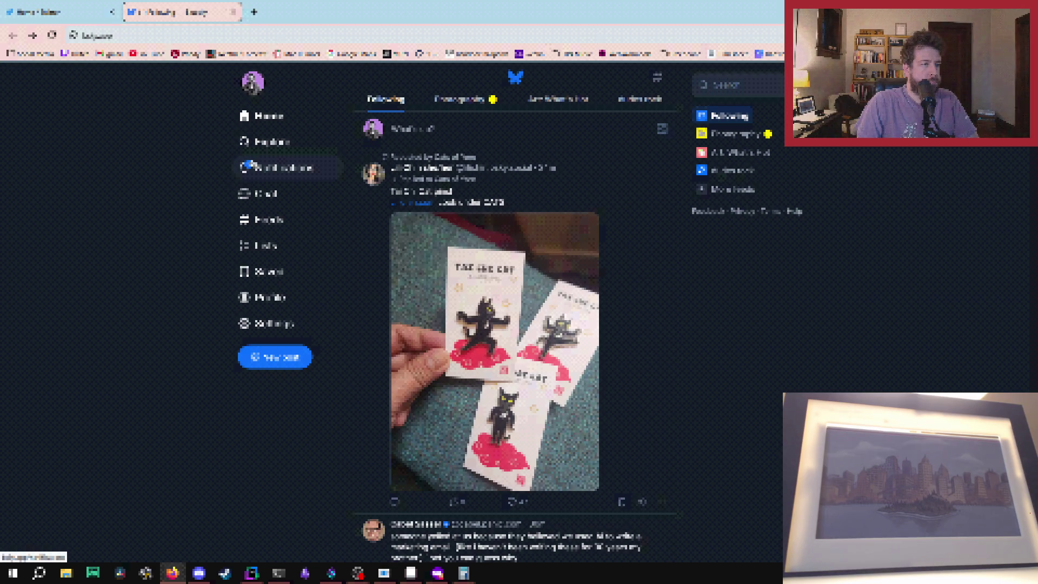
Step: Load the newest posts in the other social feed, then return to Aseprite
{"action": "key", "text": "ctrl+Tab"}
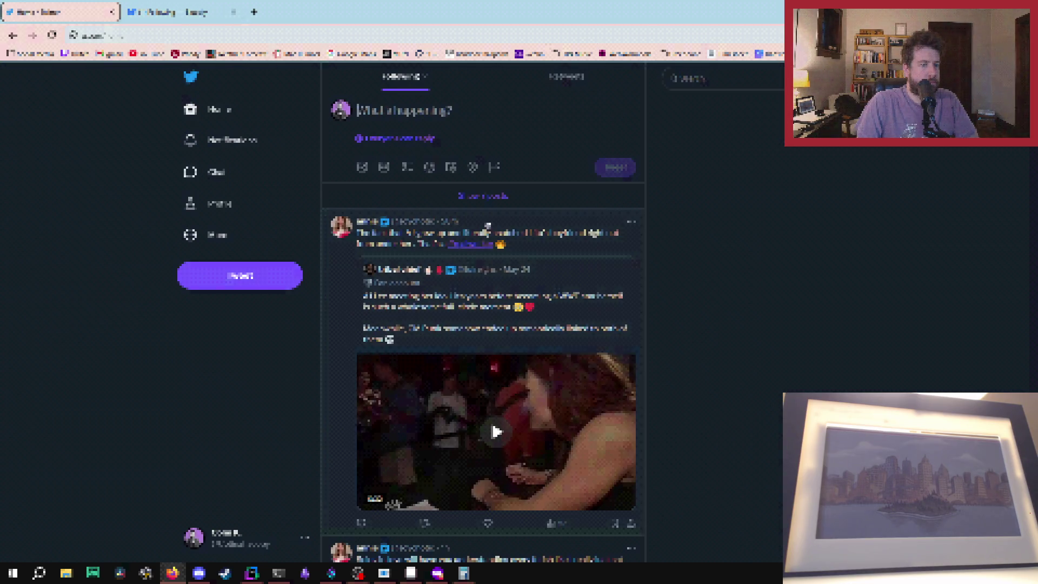
{"action": "left_click", "coordinate": [491, 205]}
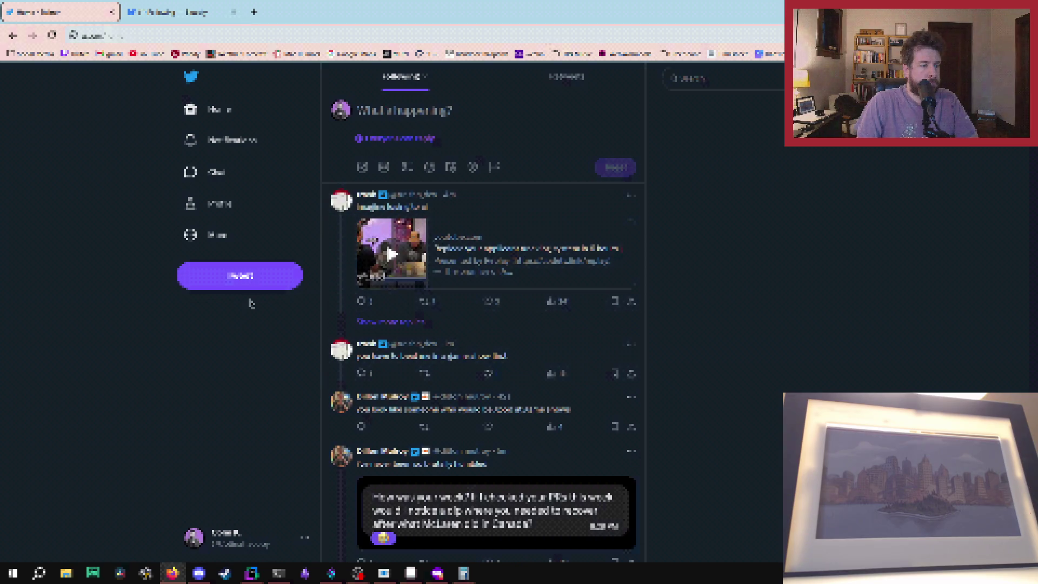
{"action": "scroll", "coordinate": [235, 332], "scroll_direction": "down", "scroll_amount": 2}
{"action": "scroll", "coordinate": [238, 335], "scroll_direction": "up", "scroll_amount": 2}
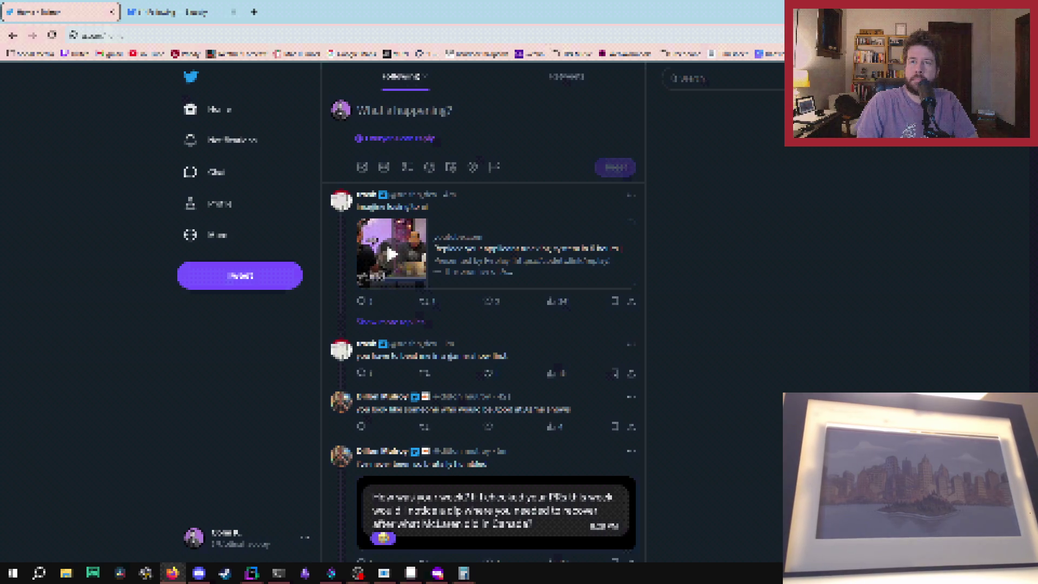
{"action": "key", "text": "alt+Tab"}
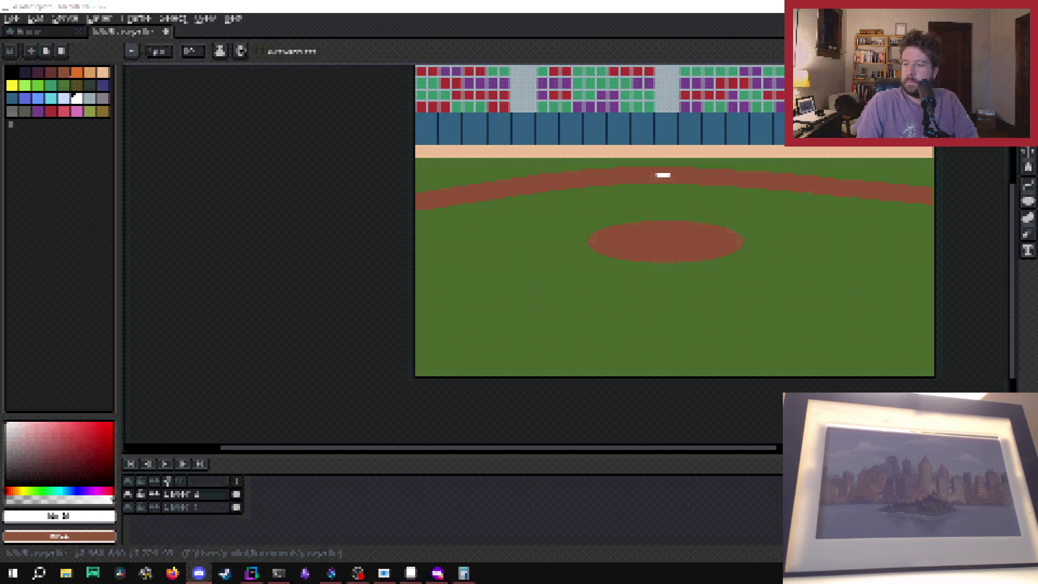
Step: Zoom the ballpark canvas in close on the brown oval pitcher's mound
{"action": "left_click_drag", "start_coordinate": [756, 449], "coordinate": [796, 449]}
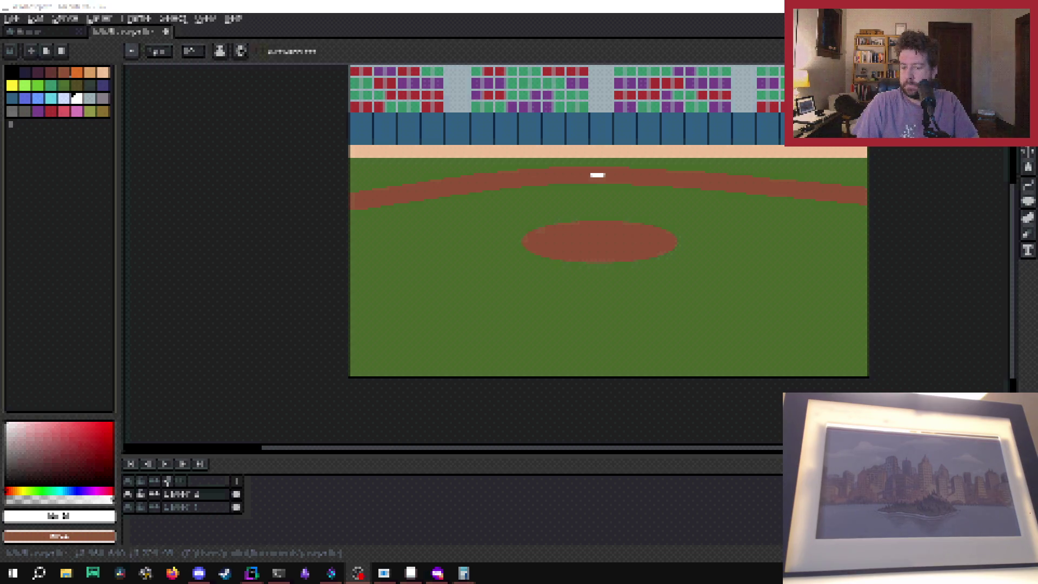
{"action": "left_click", "coordinate": [172, 573]}
{"action": "left_click", "coordinate": [171, 573]}
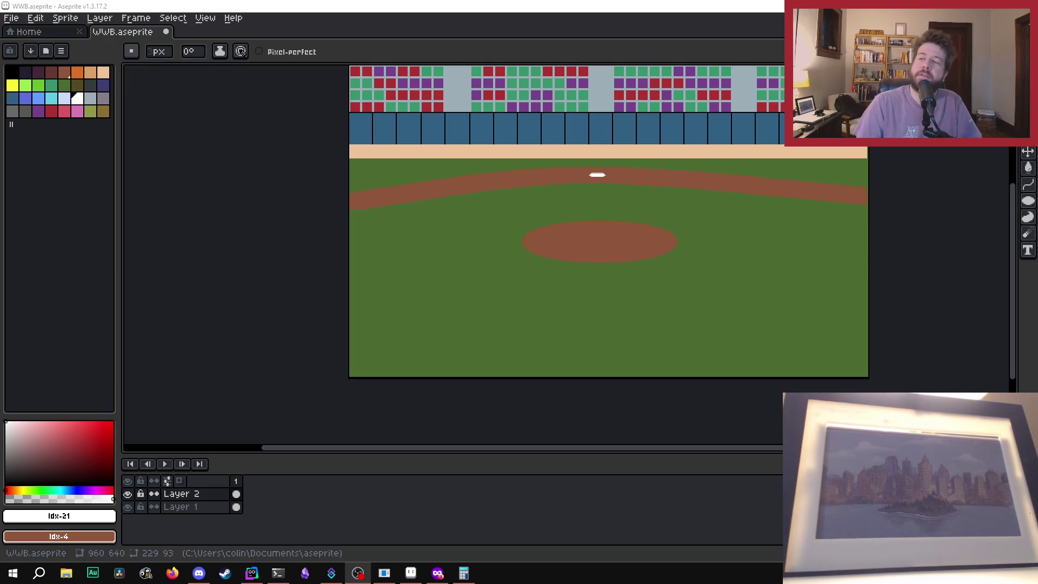
{"action": "scroll", "coordinate": [814, 294], "scroll_direction": "up", "scroll_amount": 1}
{"action": "scroll", "coordinate": [816, 303], "scroll_direction": "down", "scroll_amount": 1}
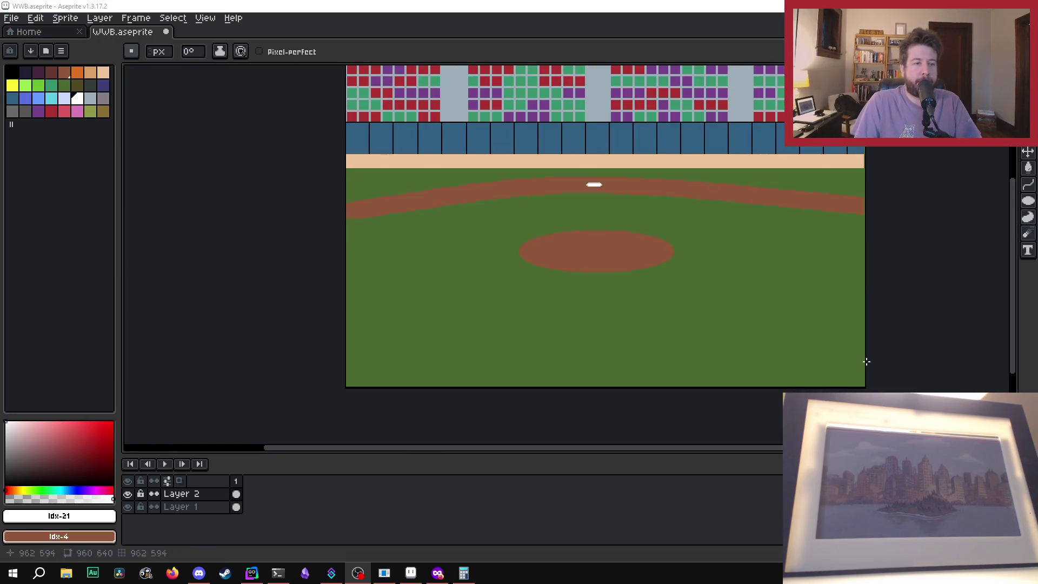
{"action": "scroll", "coordinate": [601, 244], "scroll_direction": "up", "scroll_amount": 1}
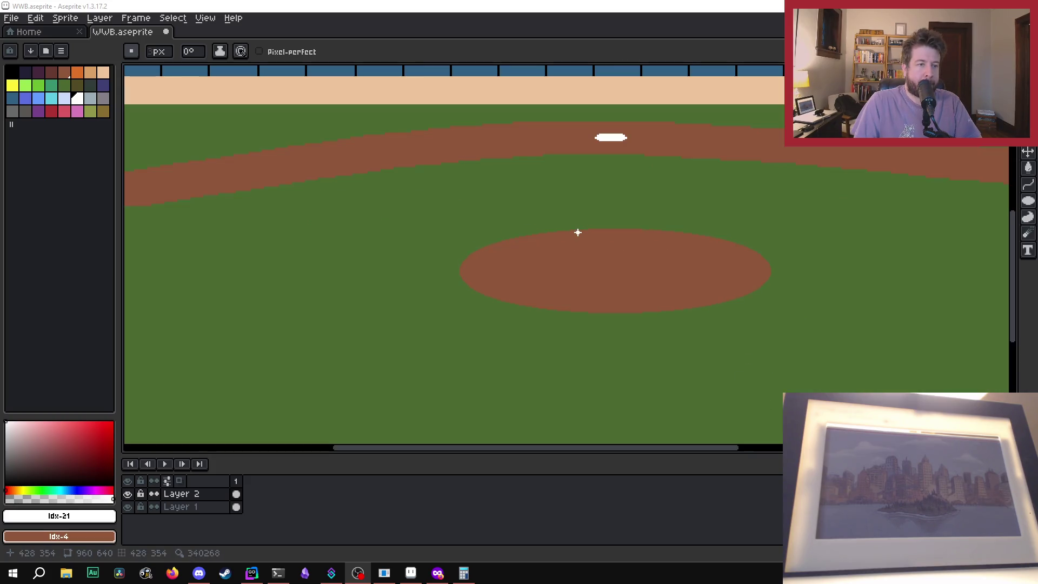
{"action": "scroll", "coordinate": [589, 237], "scroll_direction": "up", "scroll_amount": 2}
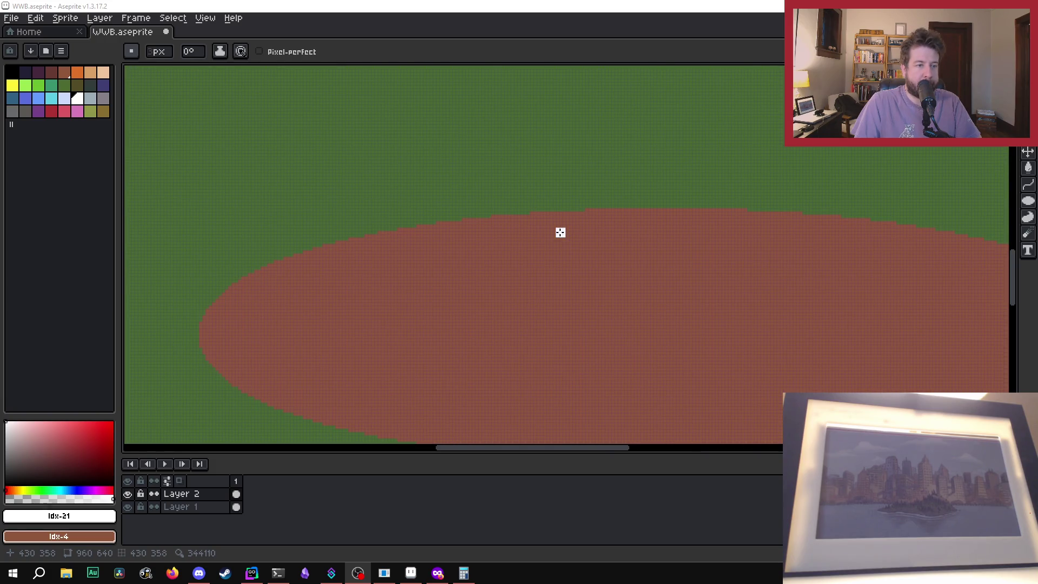
Step: Draw a white pitching rubber line across the top of the mound
{"action": "mouse_move", "coordinate": [560, 232]}
{"action": "left_mouse_down"}
{"action": "mouse_move", "coordinate": [769, 227]}
{"action": "mouse_move", "coordinate": [768, 241]}
{"action": "mouse_move", "coordinate": [754, 243]}
{"action": "mouse_move", "coordinate": [553, 241]}
{"action": "left_mouse_up"}
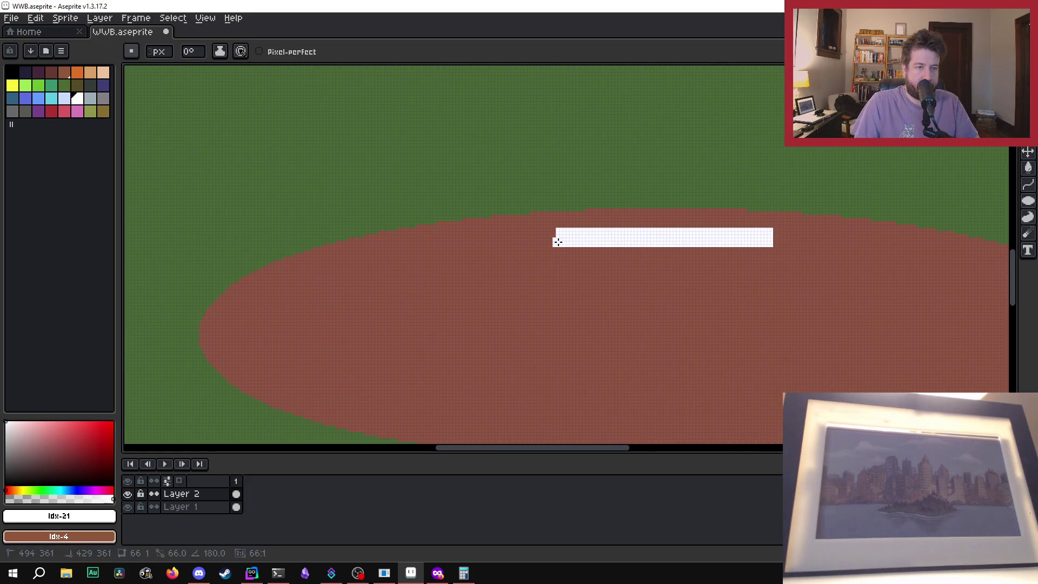
{"action": "left_click_drag", "start_coordinate": [560, 242], "coordinate": [560, 242]}
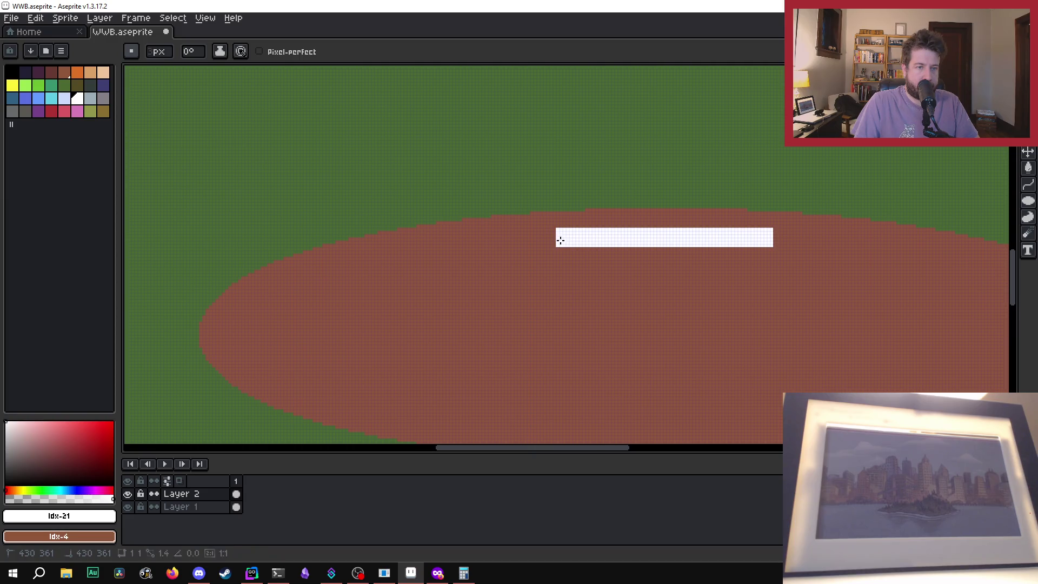
{"action": "scroll", "coordinate": [560, 241], "scroll_direction": "down", "scroll_amount": 3}
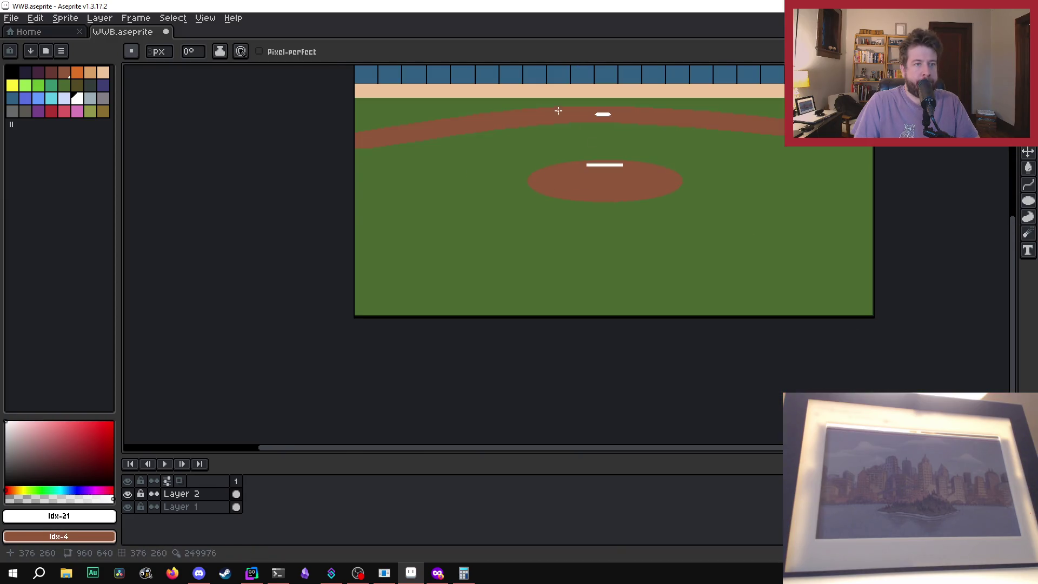
{"action": "scroll", "coordinate": [646, 144], "scroll_direction": "up", "scroll_amount": 5}
{"action": "scroll", "coordinate": [631, 323], "scroll_direction": "up", "scroll_amount": 1}
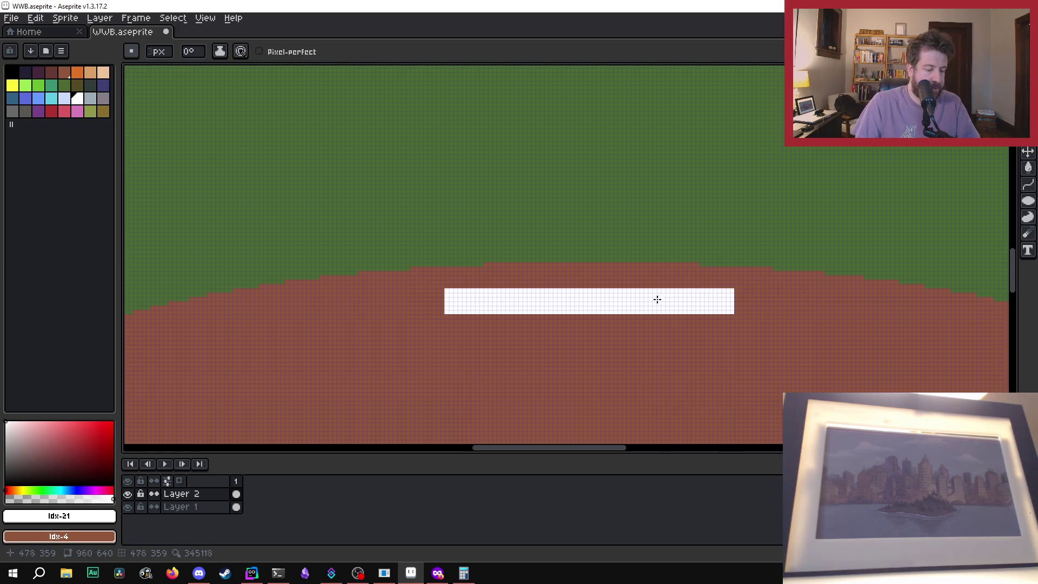
Step: Pick the mound's dirt brown from the canvas as the drawing colour
{"action": "key", "text": "i"}
{"action": "left_click", "coordinate": [405, 308]}
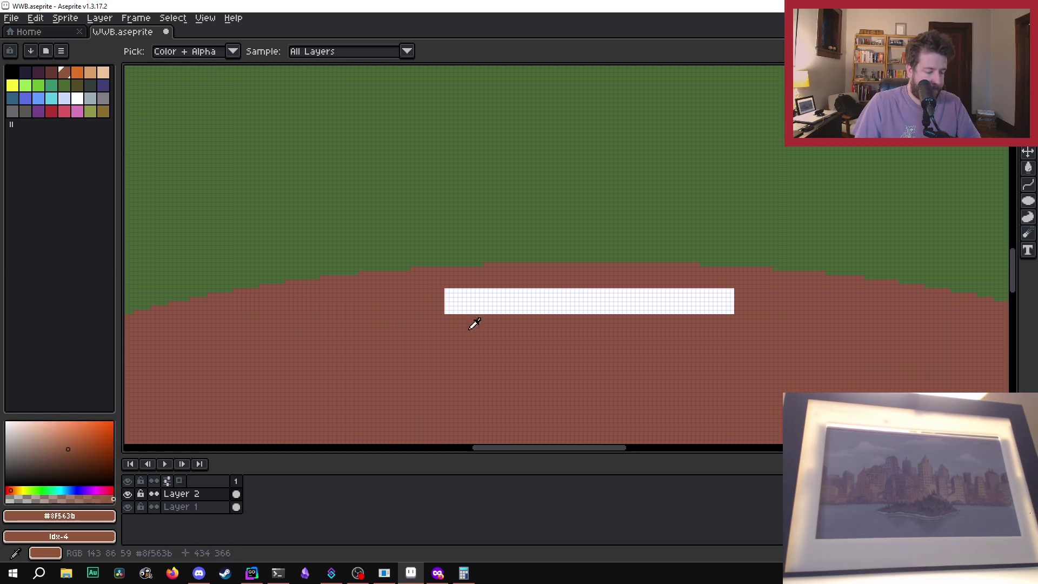
{"action": "key", "text": "b"}
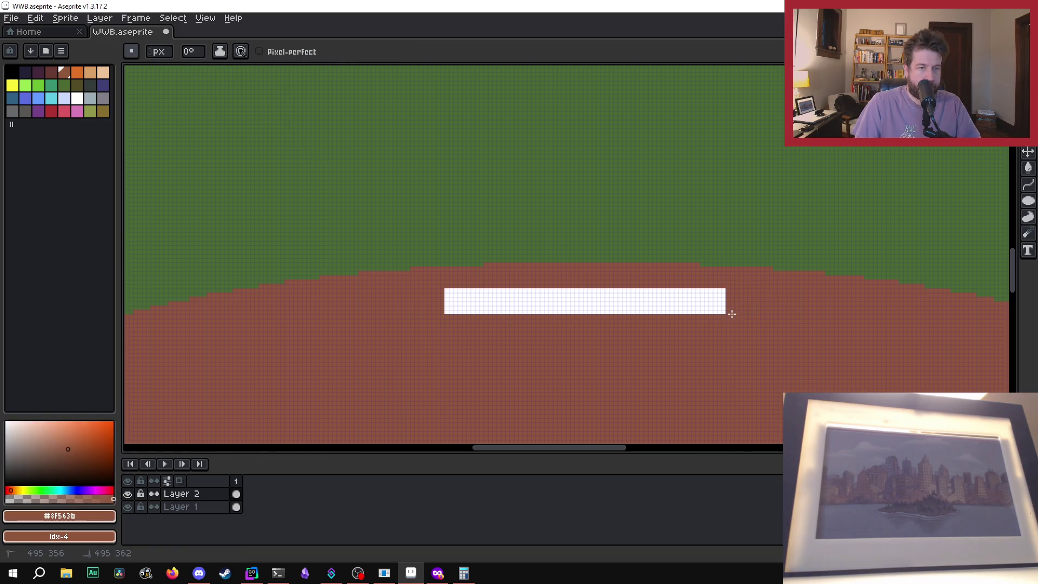
{"action": "scroll", "coordinate": [746, 285], "scroll_direction": "down", "scroll_amount": 4}
{"action": "scroll", "coordinate": [804, 294], "scroll_direction": "up", "scroll_amount": 2}
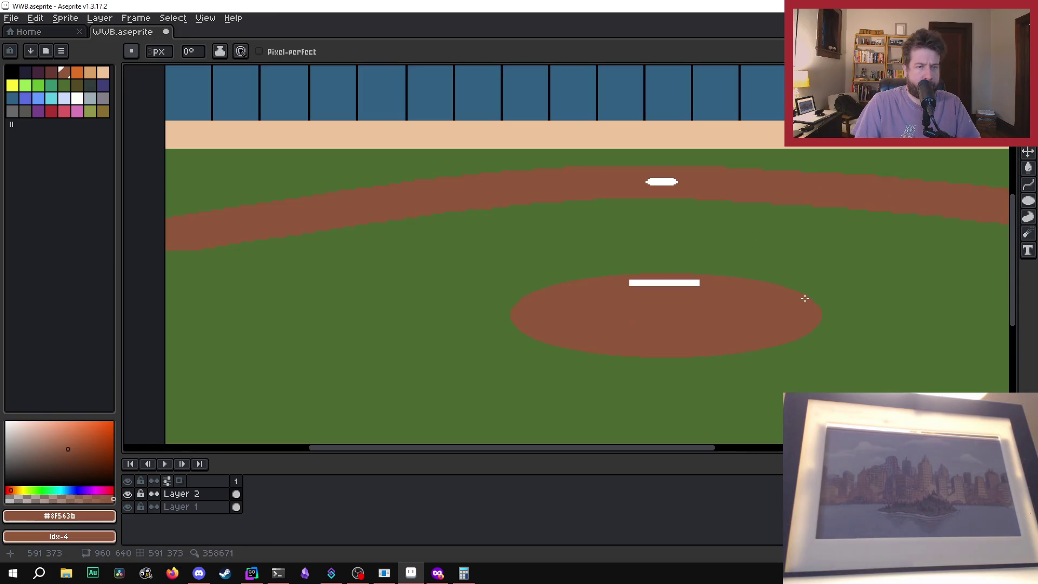
{"action": "scroll", "coordinate": [703, 273], "scroll_direction": "up", "scroll_amount": 3}
{"action": "scroll", "coordinate": [703, 286], "scroll_direction": "up", "scroll_amount": 1}
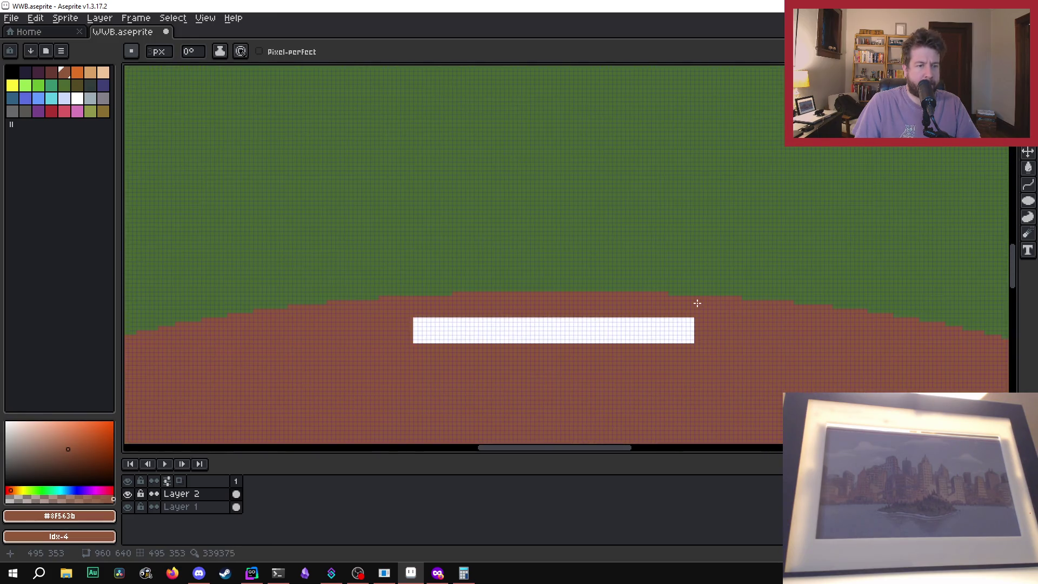
Step: Paint dirt brown over the rubber's right end to shorten it
{"action": "left_click_drag", "start_coordinate": [694, 307], "coordinate": [692, 340]}
{"action": "scroll", "coordinate": [704, 327], "scroll_direction": "down", "scroll_amount": 5}
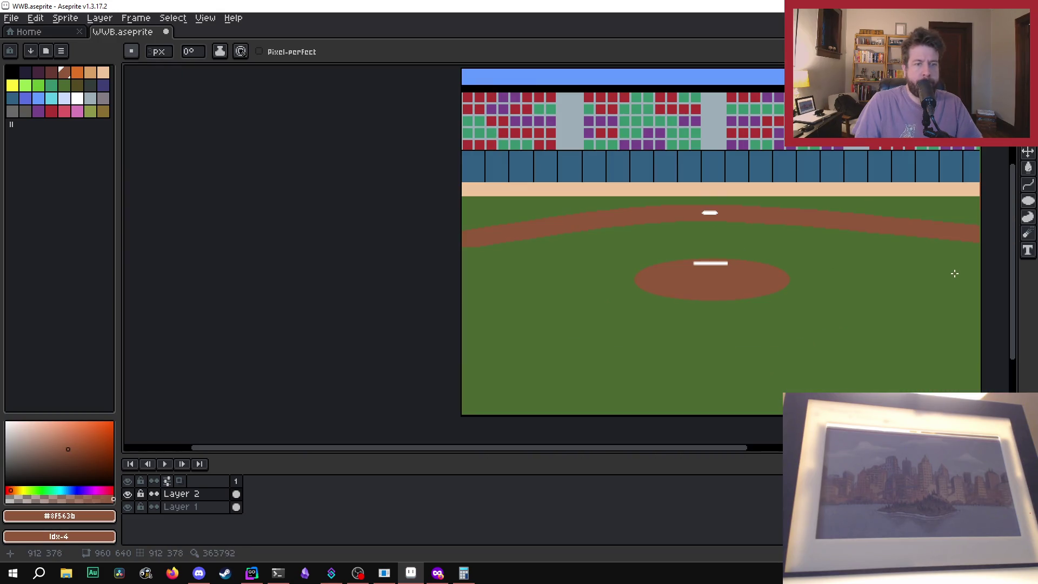
{"action": "scroll", "coordinate": [777, 355], "scroll_direction": "down", "scroll_amount": 1}
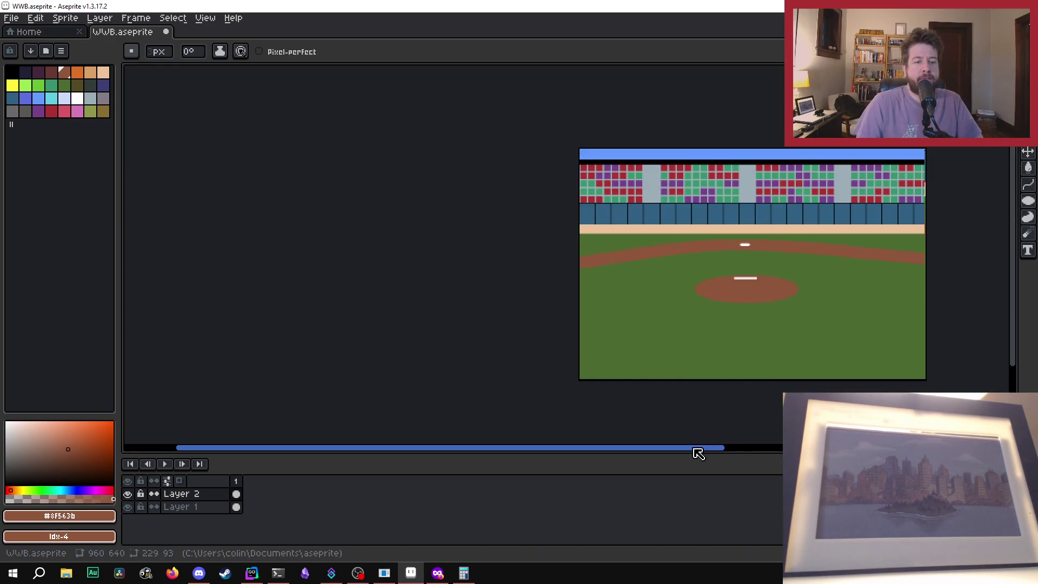
{"action": "left_click_drag", "start_coordinate": [695, 452], "coordinate": [786, 452]}
{"action": "scroll", "coordinate": [584, 376], "scroll_direction": "up", "scroll_amount": 1}
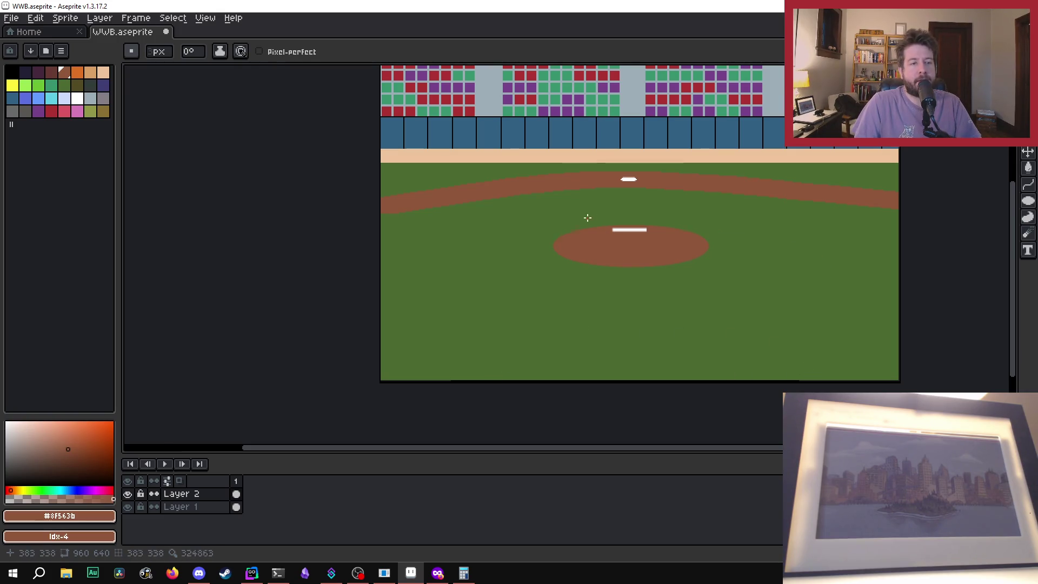
{"action": "scroll", "coordinate": [565, 241], "scroll_direction": "up", "scroll_amount": 2}
{"action": "scroll", "coordinate": [491, 297], "scroll_direction": "down", "scroll_amount": 1}
{"action": "scroll", "coordinate": [491, 298], "scroll_direction": "up", "scroll_amount": 1}
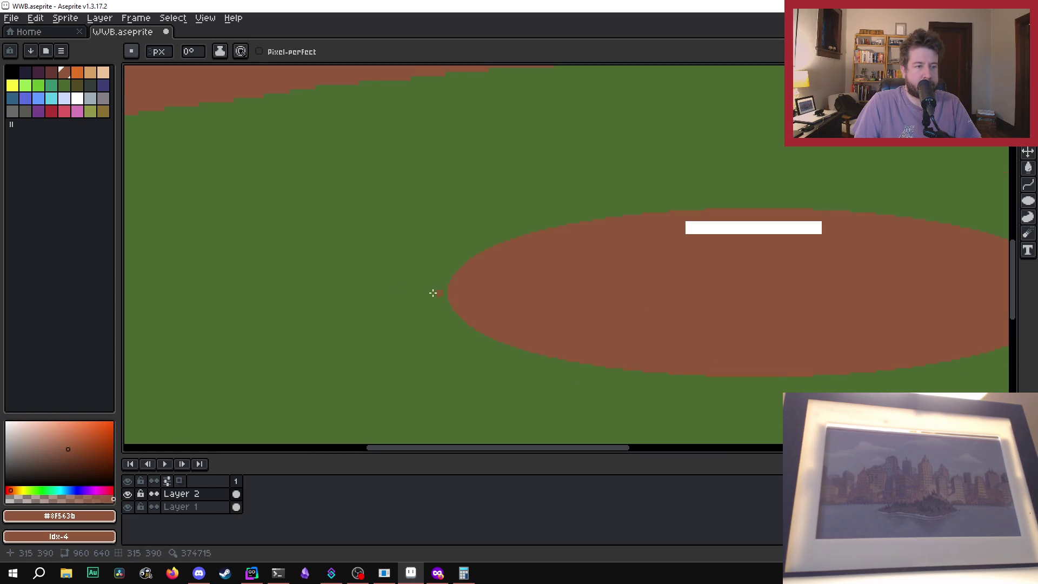
{"action": "scroll", "coordinate": [347, 303], "scroll_direction": "down", "scroll_amount": 1}
Step: Pick the grass green and paint along the mound's lower-left and lower edge
{"action": "key", "text": "i"}
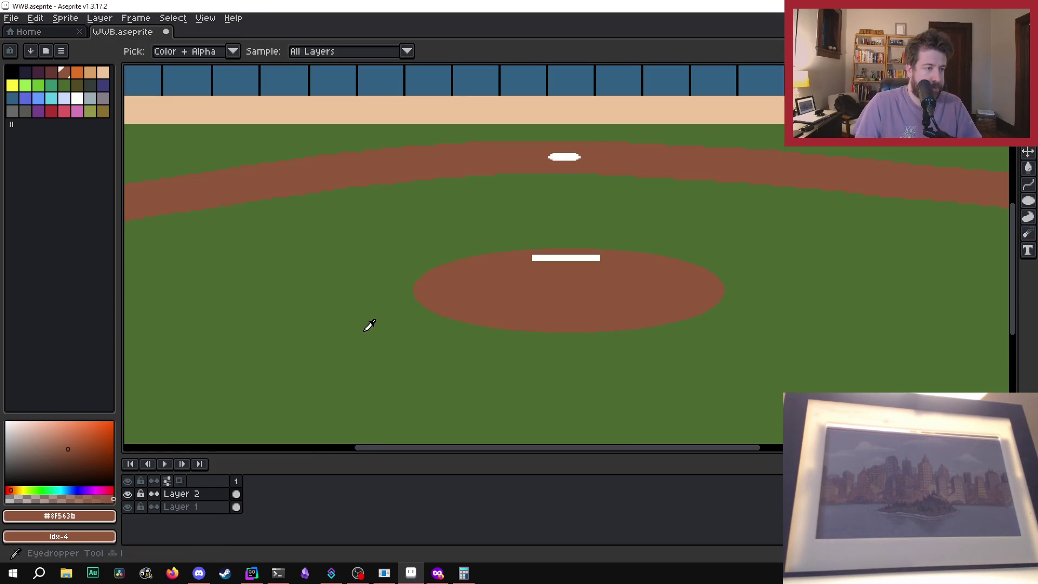
{"action": "scroll", "coordinate": [365, 327], "scroll_direction": "up", "scroll_amount": 2}
{"action": "left_click", "coordinate": [366, 326]}
{"action": "key", "text": "b"}
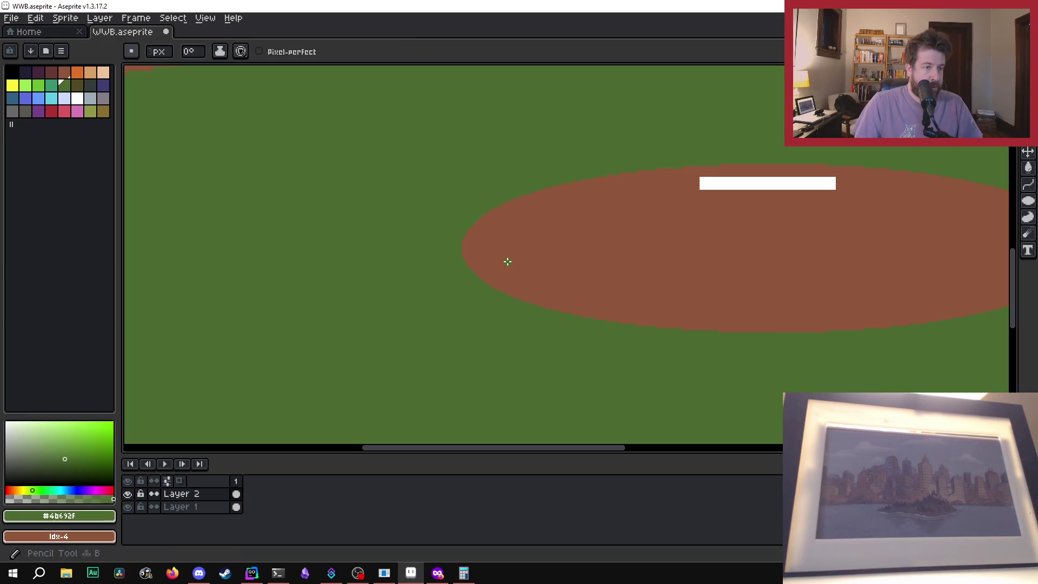
{"action": "left_click_drag", "start_coordinate": [464, 259], "coordinate": [517, 302]}
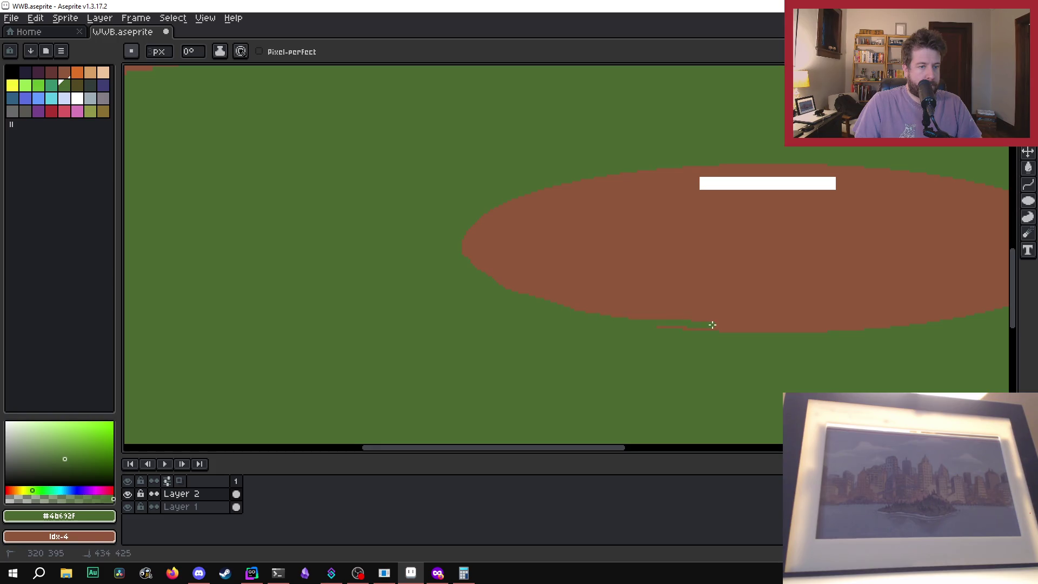
{"action": "left_click_drag", "start_coordinate": [882, 324], "coordinate": [785, 333]}
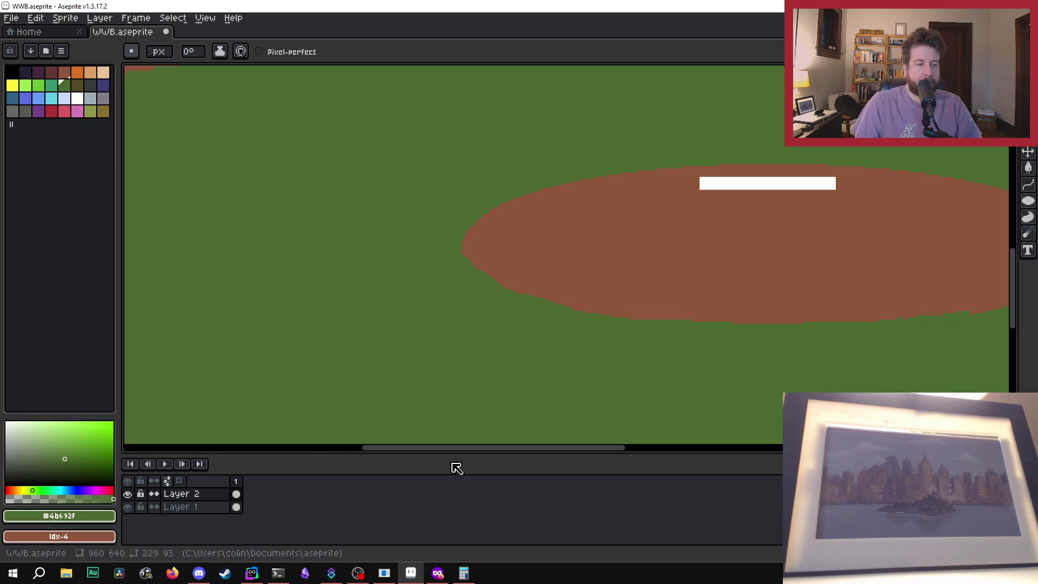
Step: Trim the mound's lower-right edge and cover the brown streak below it with green
{"action": "left_click_drag", "start_coordinate": [508, 448], "coordinate": [563, 448]}
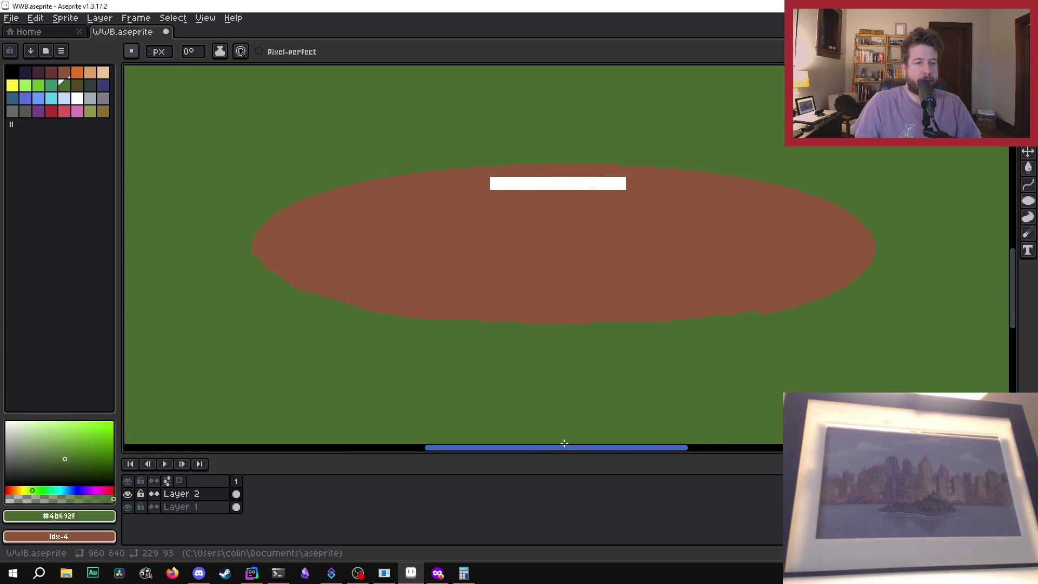
{"action": "mouse_move", "coordinate": [871, 235]}
{"action": "left_mouse_down"}
{"action": "mouse_move", "coordinate": [843, 271]}
{"action": "mouse_move", "coordinate": [802, 290]}
{"action": "mouse_move", "coordinate": [743, 307]}
{"action": "mouse_move", "coordinate": [616, 314]}
{"action": "left_mouse_up"}
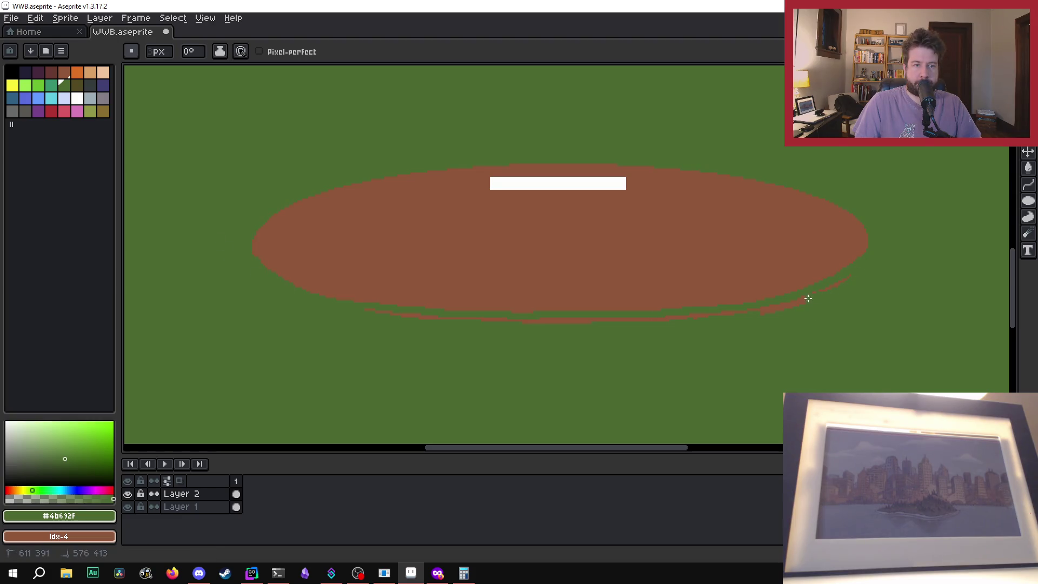
{"action": "left_click_drag", "start_coordinate": [862, 278], "coordinate": [777, 312]}
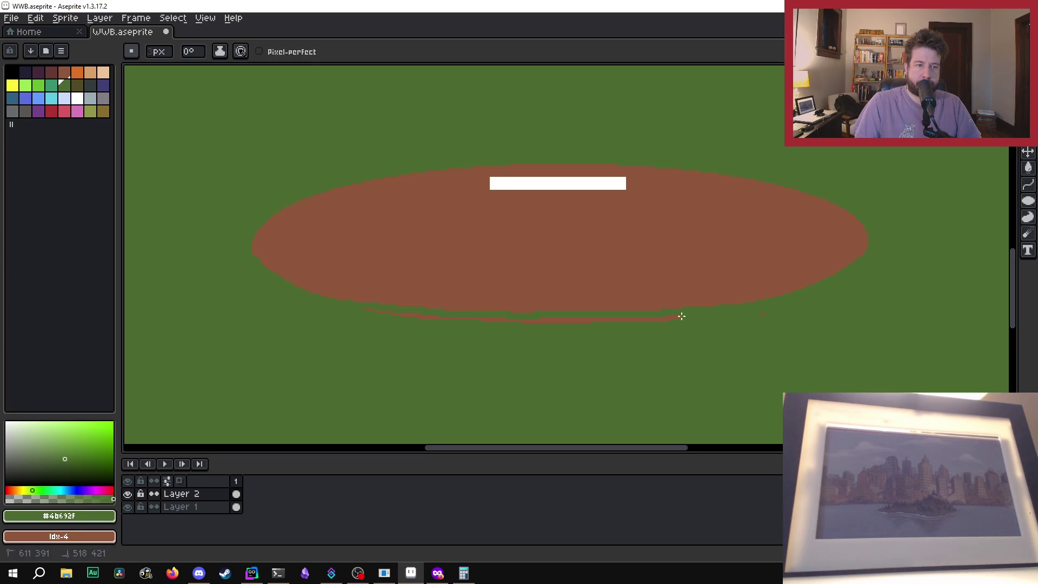
{"action": "mouse_move", "coordinate": [541, 320]}
{"action": "left_mouse_down"}
{"action": "mouse_move", "coordinate": [373, 317]}
{"action": "mouse_move", "coordinate": [397, 312]}
{"action": "left_mouse_up"}
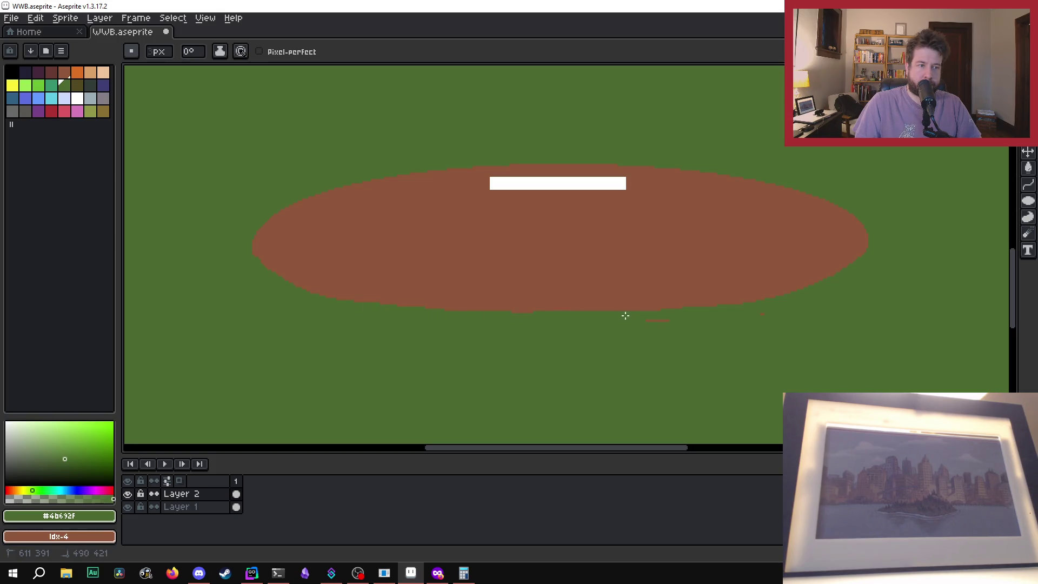
{"action": "scroll", "coordinate": [462, 341], "scroll_direction": "up", "scroll_amount": 4}
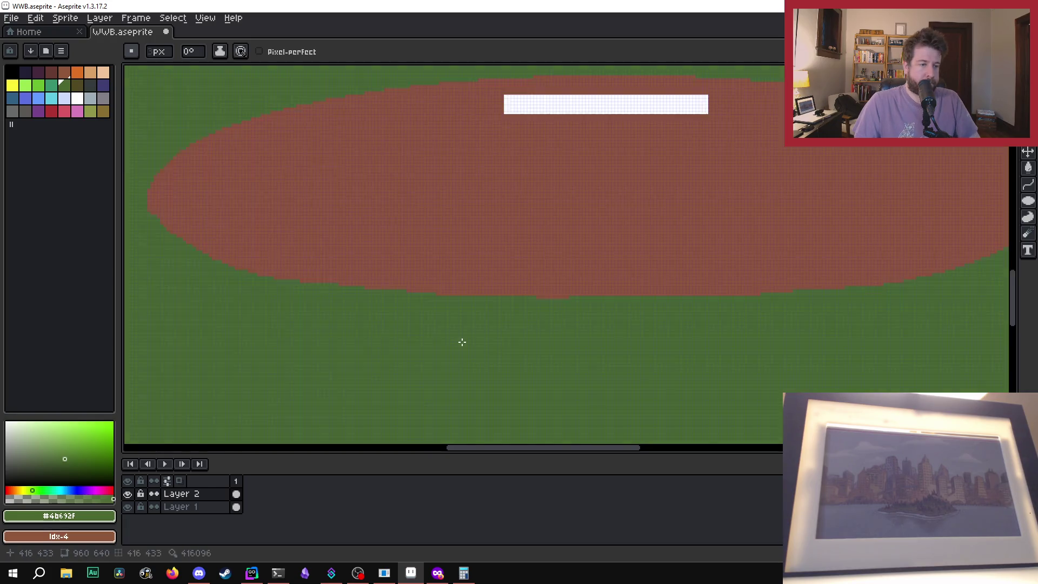
{"action": "left_click_drag", "start_coordinate": [621, 297], "coordinate": [558, 305]}
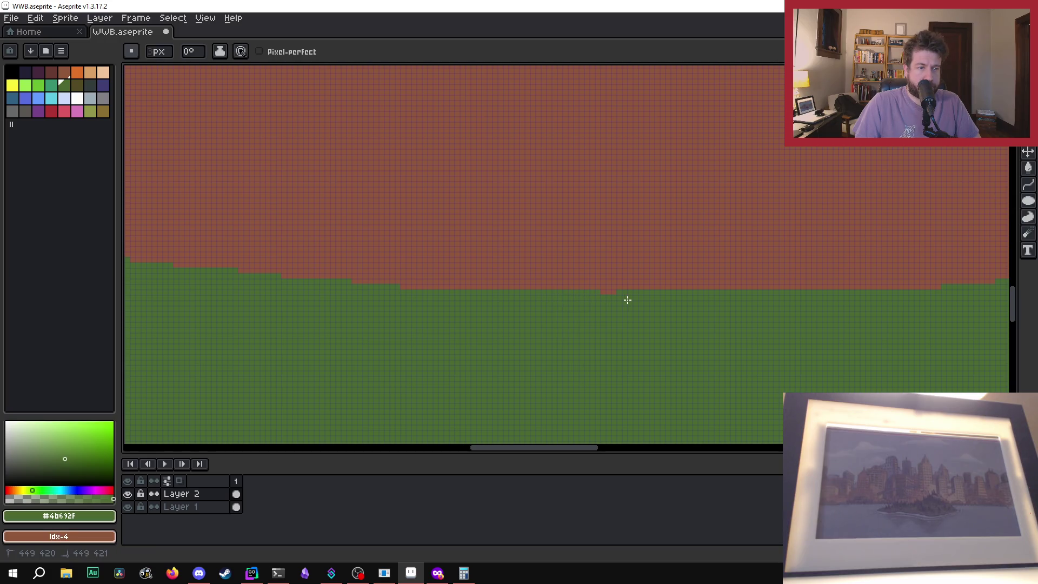
{"action": "scroll", "coordinate": [654, 342], "scroll_direction": "down", "scroll_amount": 4}
{"action": "scroll", "coordinate": [655, 342], "scroll_direction": "down", "scroll_amount": 2}
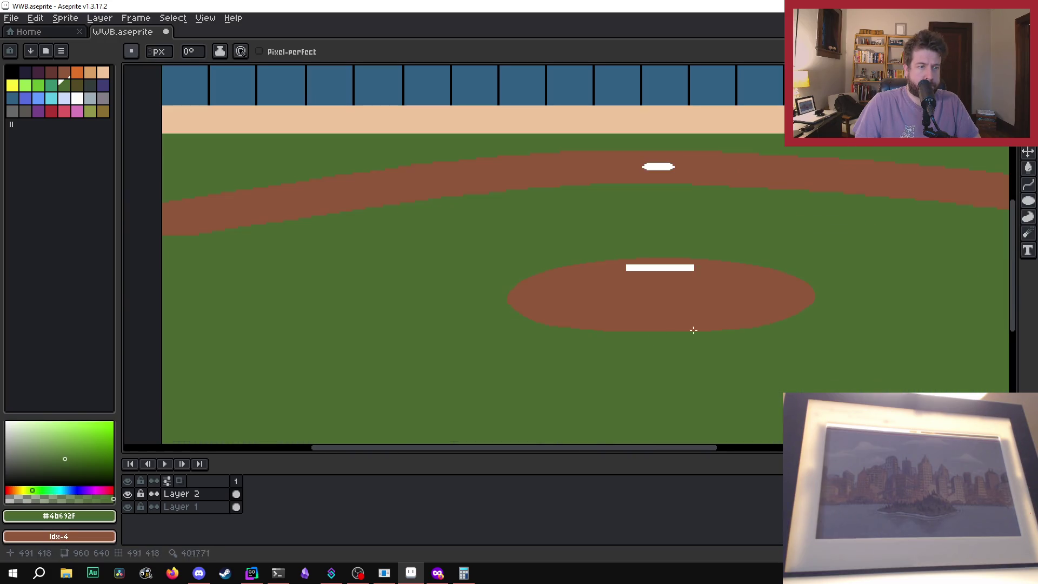
{"action": "scroll", "coordinate": [508, 311], "scroll_direction": "up", "scroll_amount": 3}
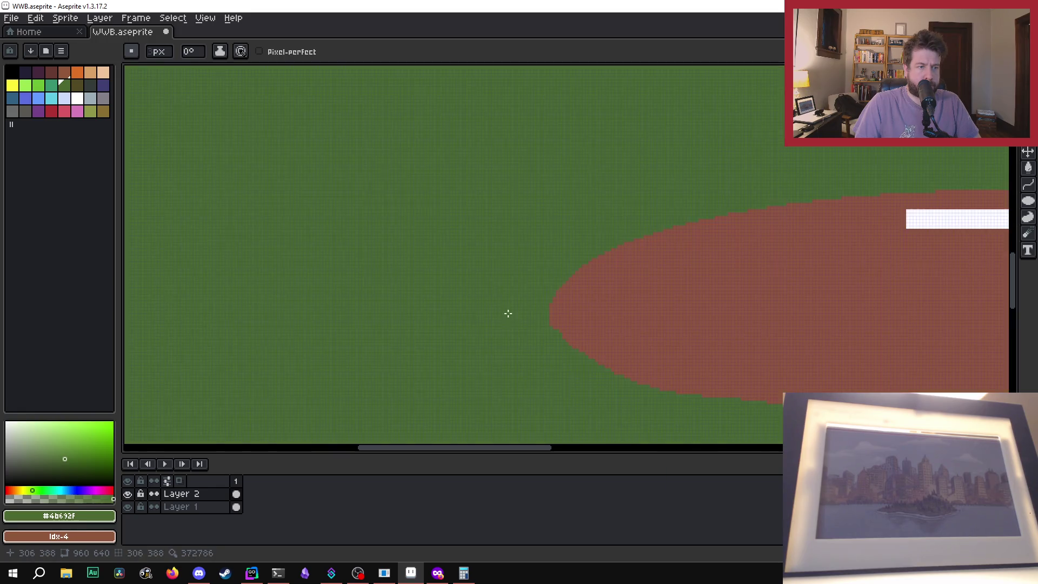
{"action": "scroll", "coordinate": [556, 347], "scroll_direction": "up", "scroll_amount": 2}
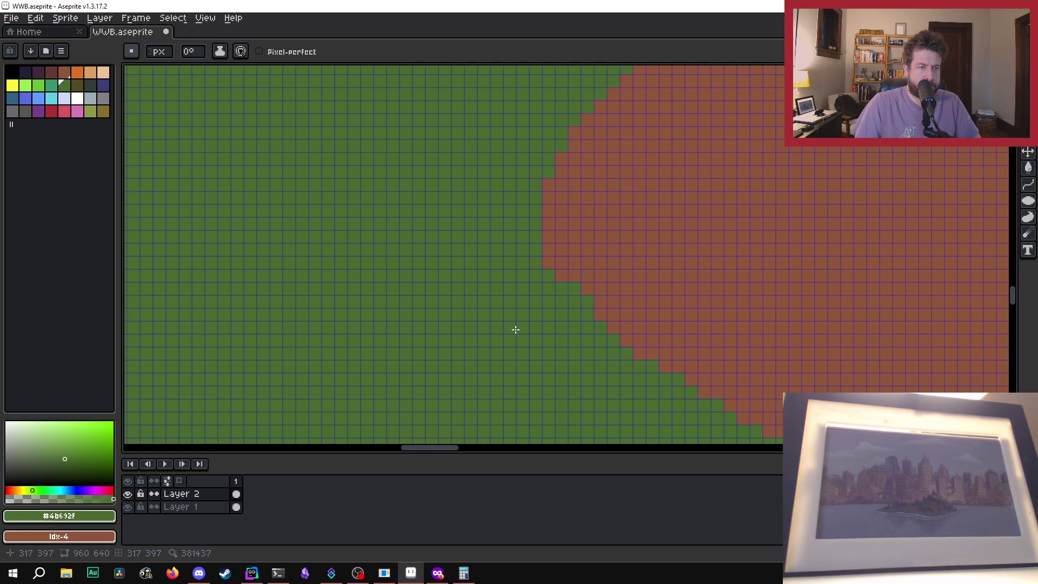
Step: Try extending the mound edge with its brown, then undo those pixels
{"action": "key", "text": "i"}
{"action": "left_click", "coordinate": [608, 226]}
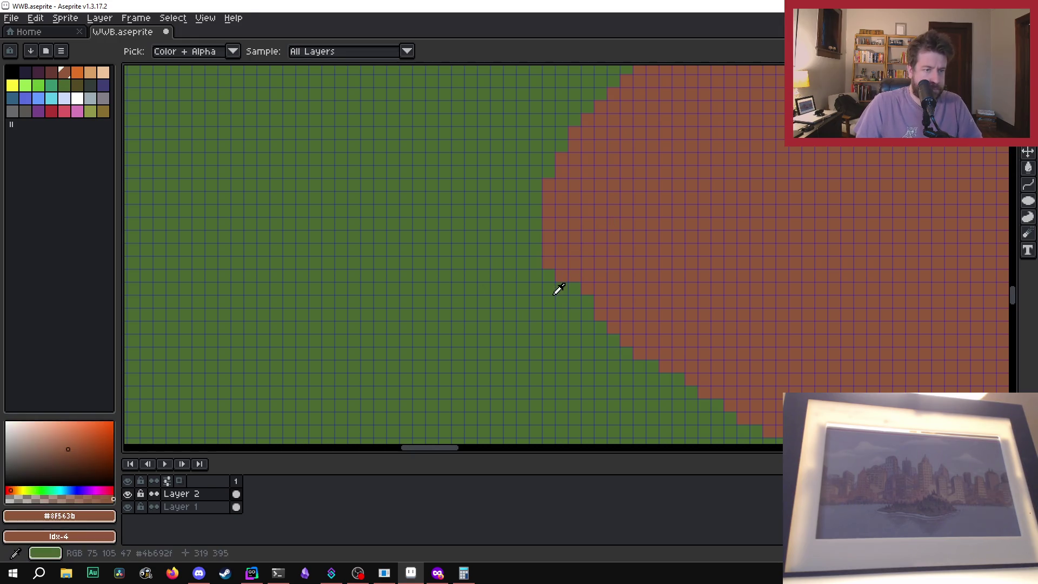
{"action": "key", "text": "b"}
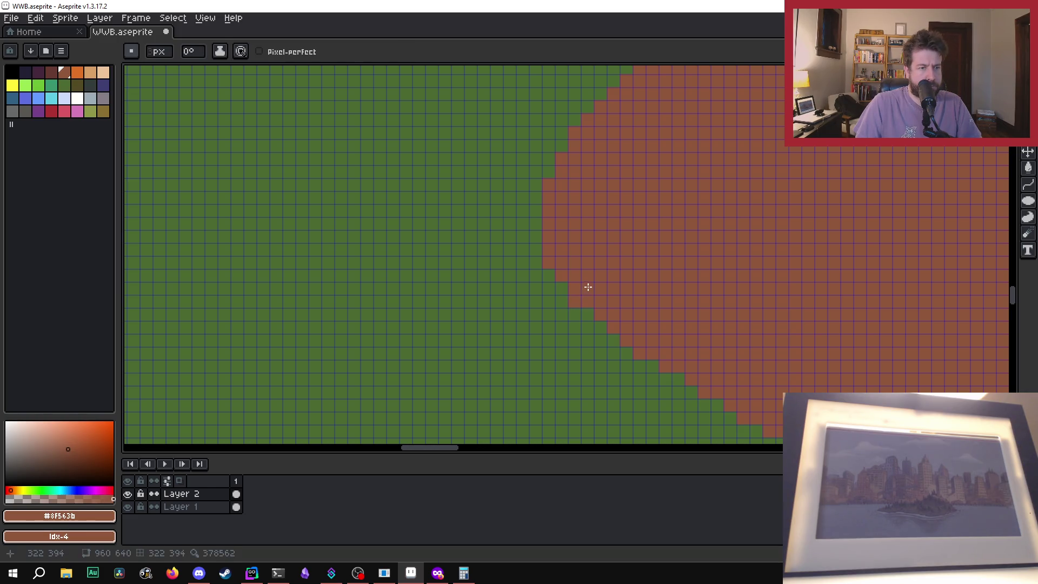
{"action": "left_click_drag", "start_coordinate": [593, 282], "coordinate": [575, 303]}
{"action": "key", "text": "ctrl+z"}
{"action": "scroll", "coordinate": [588, 290], "scroll_direction": "down", "scroll_amount": 4}
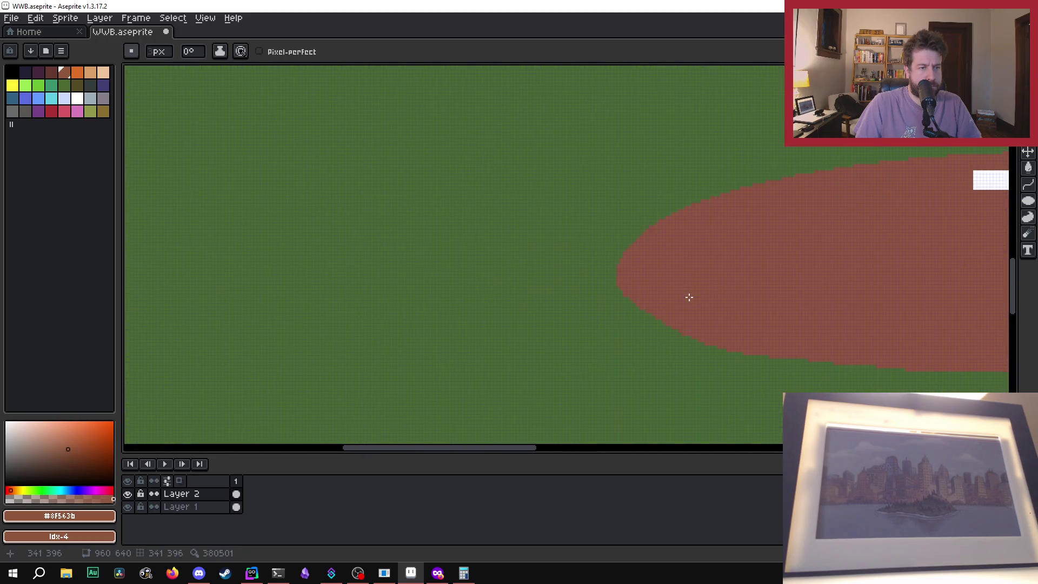
{"action": "scroll", "coordinate": [668, 299], "scroll_direction": "up", "scroll_amount": 5}
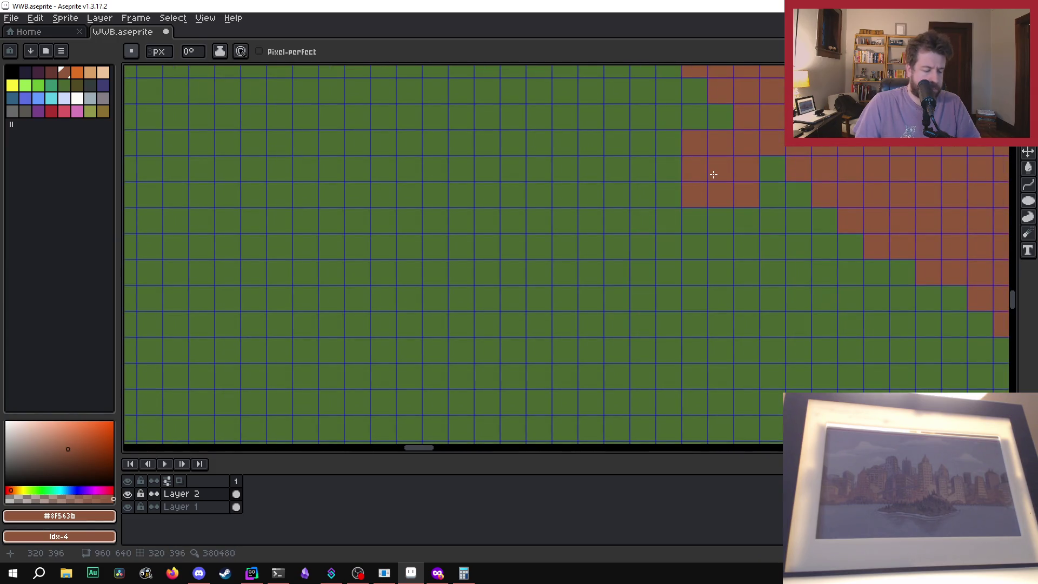
Step: Make grass green #4B692F the drawing colour again
{"action": "left_click", "coordinate": [665, 213], "text": "alt"}
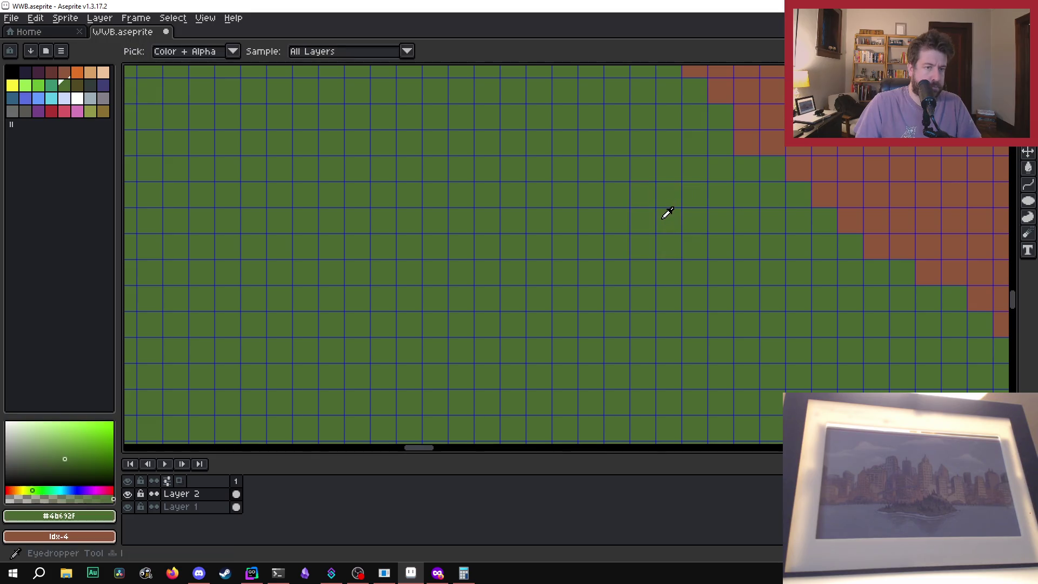
{"action": "scroll", "coordinate": [730, 171], "scroll_direction": "down", "scroll_amount": 10}
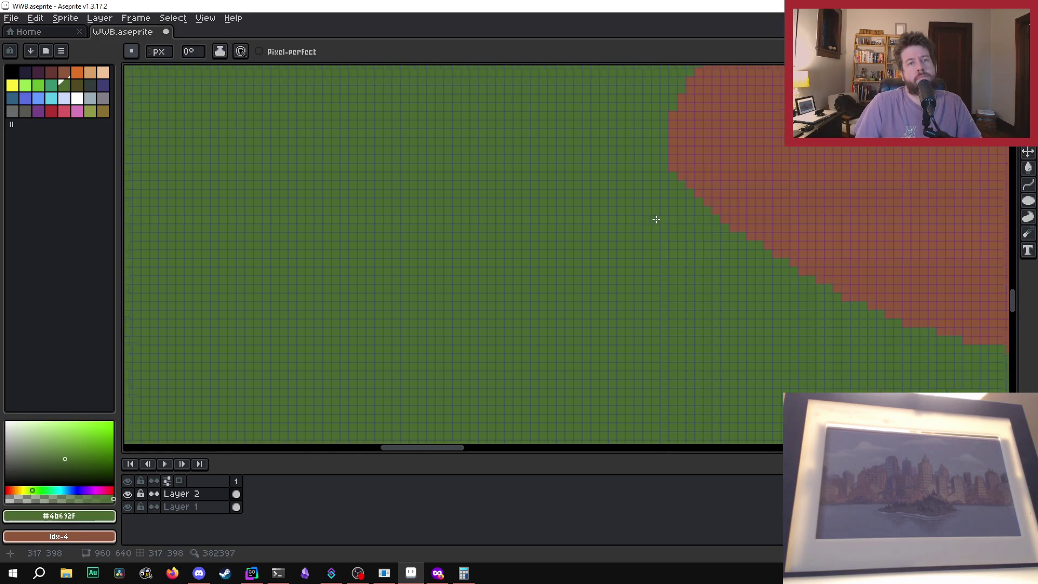
{"action": "scroll", "coordinate": [683, 285], "scroll_direction": "up", "scroll_amount": 7}
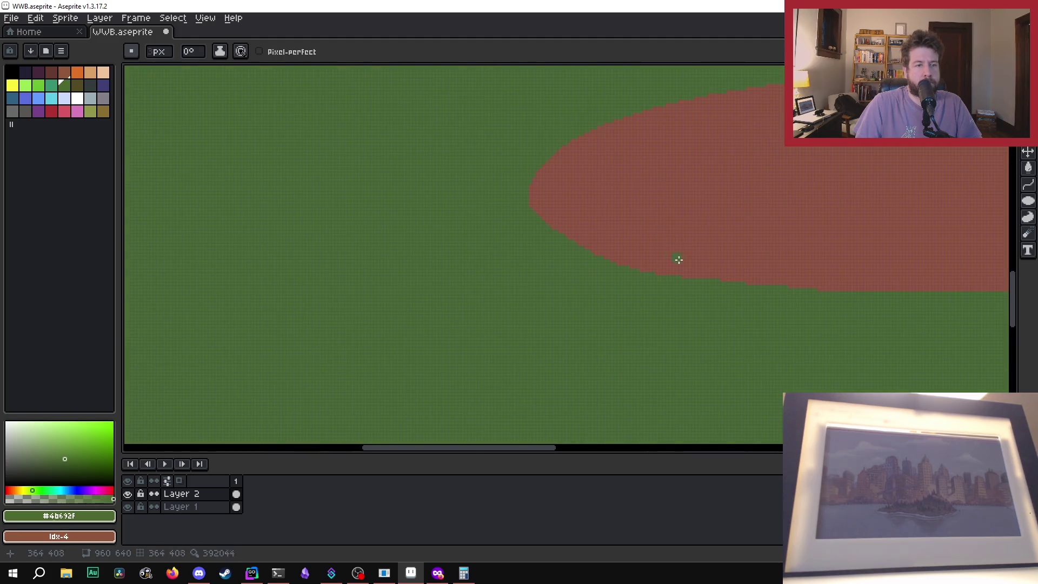
{"action": "scroll", "coordinate": [720, 259], "scroll_direction": "right", "scroll_amount": 2}
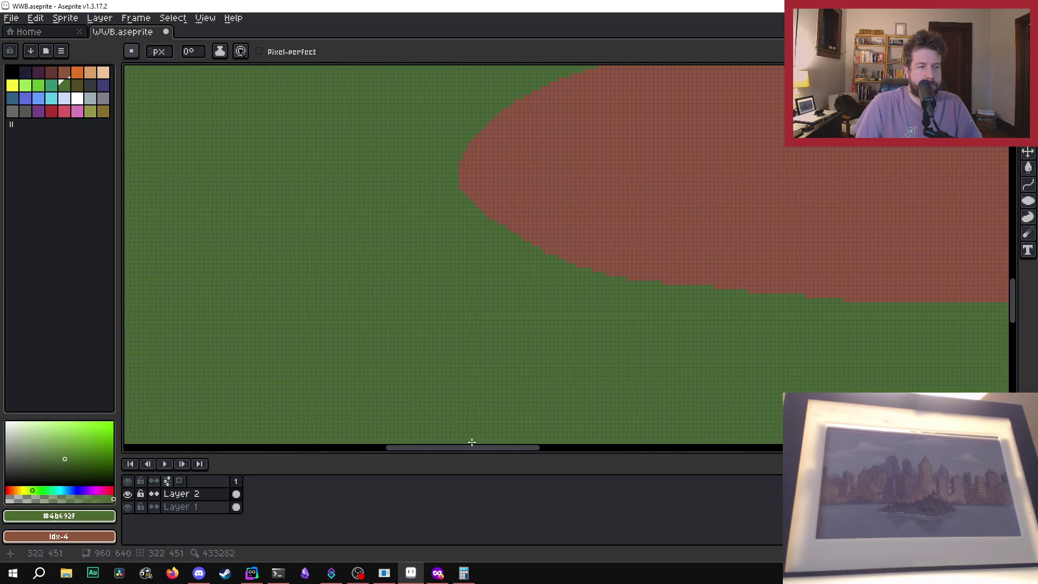
{"action": "scroll", "coordinate": [535, 303], "scroll_direction": "up", "scroll_amount": 1}
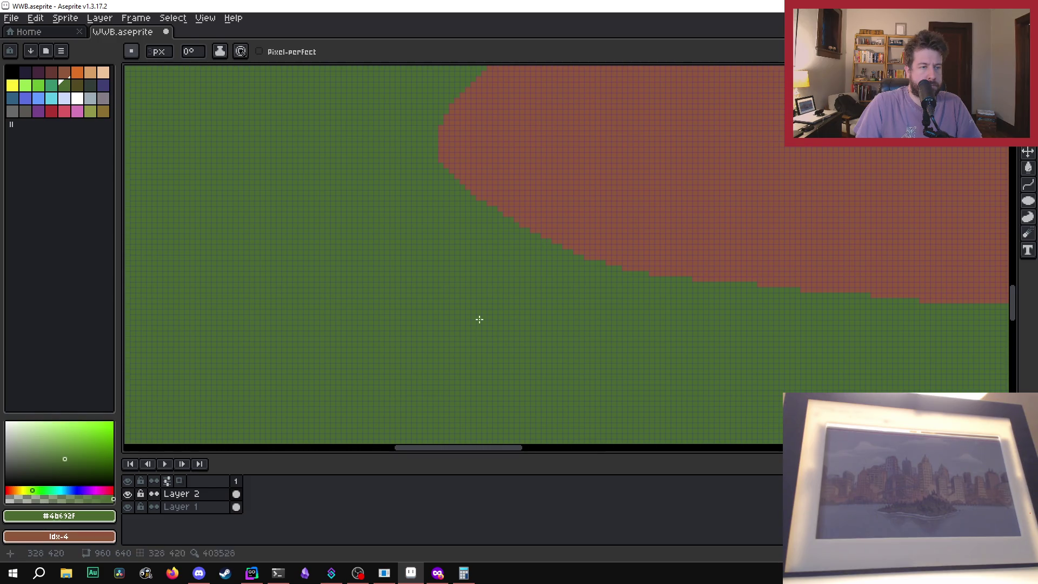
{"action": "mouse_move", "coordinate": [485, 449]}
{"action": "left_mouse_down"}
{"action": "mouse_move", "coordinate": [616, 443]}
{"action": "mouse_move", "coordinate": [573, 445]}
{"action": "left_mouse_up"}
{"action": "scroll", "coordinate": [552, 433], "scroll_direction": "down", "scroll_amount": 2}
{"action": "scroll", "coordinate": [578, 419], "scroll_direction": "down", "scroll_amount": 4}
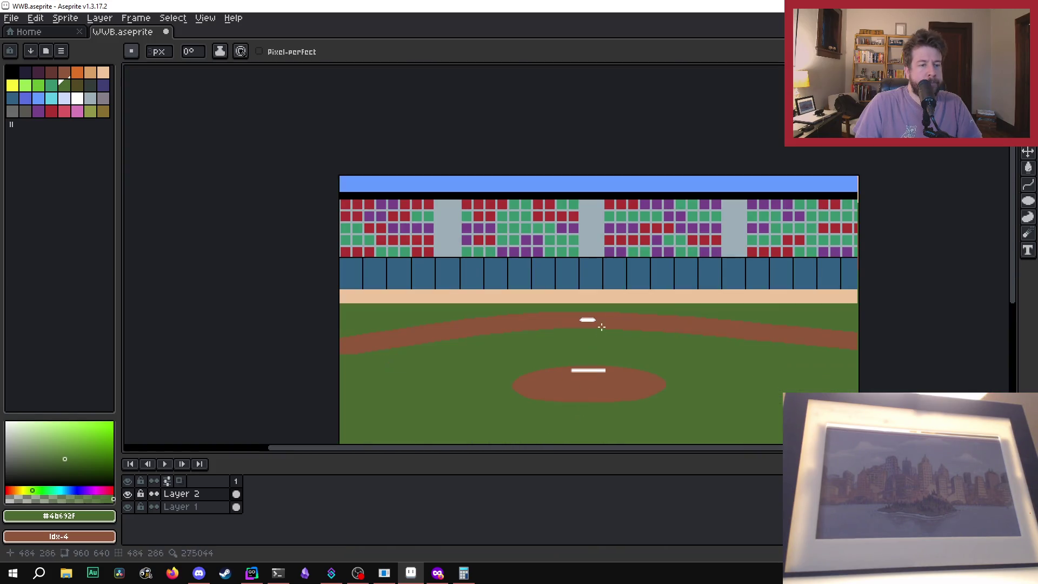
{"action": "scroll", "coordinate": [541, 422], "scroll_direction": "down", "scroll_amount": 1}
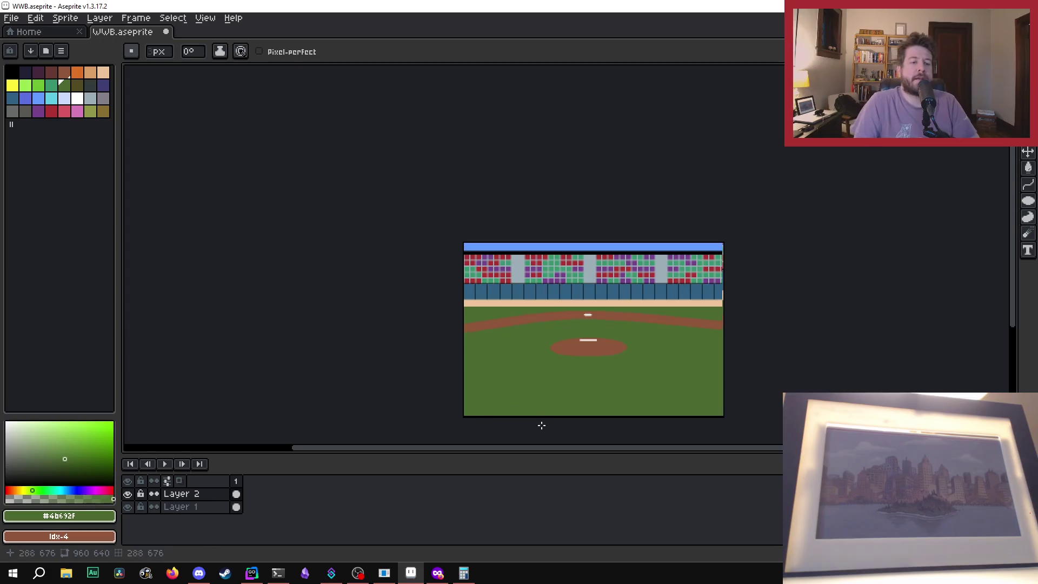
{"action": "scroll", "coordinate": [647, 377], "scroll_direction": "up", "scroll_amount": 4}
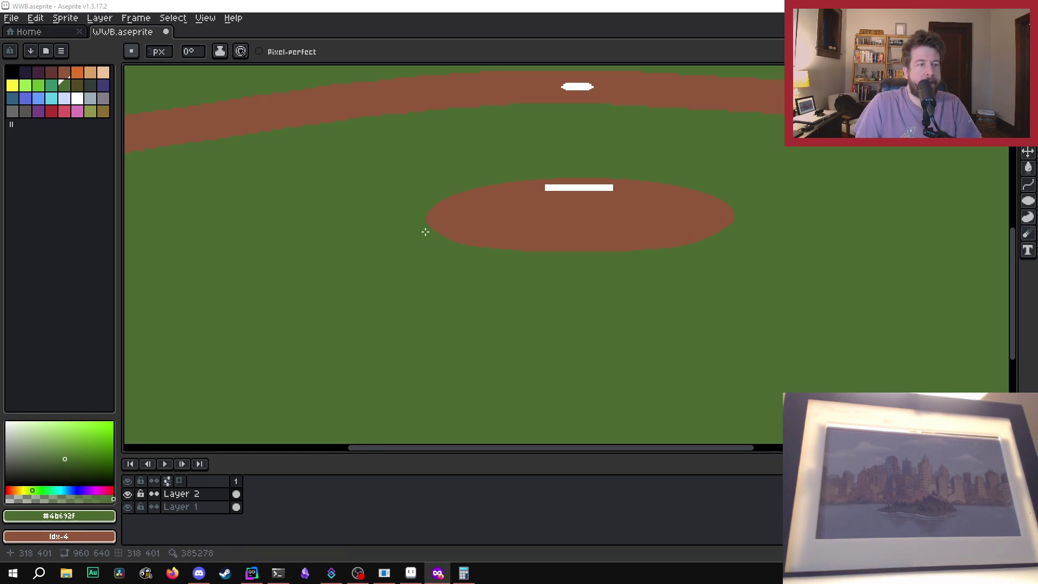
{"action": "scroll", "coordinate": [426, 231], "scroll_direction": "up", "scroll_amount": 3}
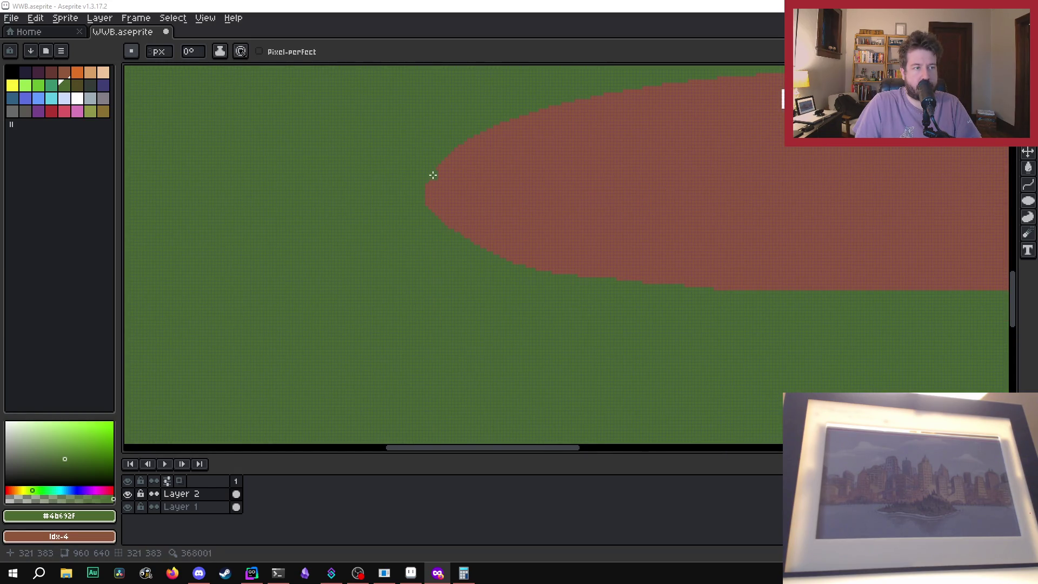
{"action": "scroll", "coordinate": [439, 175], "scroll_direction": "down", "scroll_amount": 4}
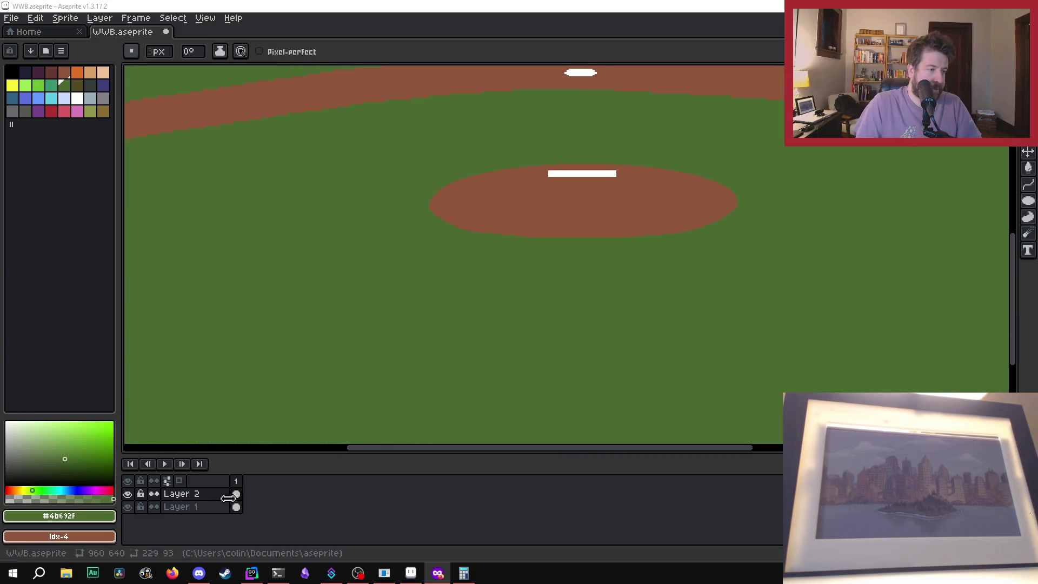
{"action": "left_click", "coordinate": [127, 493]}
{"action": "left_click", "coordinate": [127, 493]}
{"action": "scroll", "coordinate": [736, 162], "scroll_direction": "down", "scroll_amount": 1}
{"action": "scroll", "coordinate": [741, 144], "scroll_direction": "up", "scroll_amount": 1}
{"action": "scroll", "coordinate": [703, 178], "scroll_direction": "up", "scroll_amount": 1}
{"action": "scroll", "coordinate": [541, 238], "scroll_direction": "down", "scroll_amount": 1}
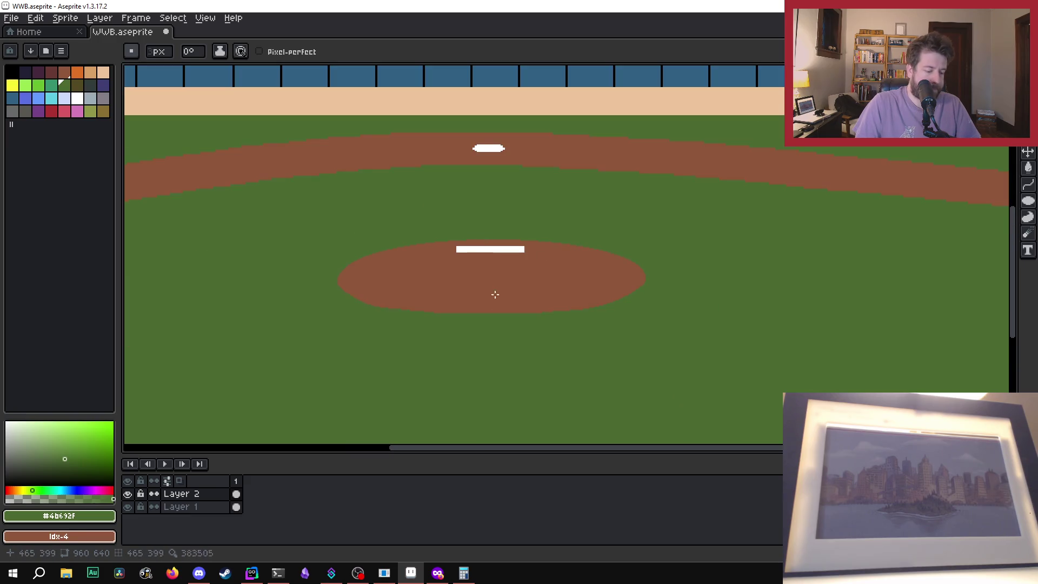
Step: Paint green over the mound and flood-fill its brown strip and white rubber green
{"action": "key", "text": "alt"}
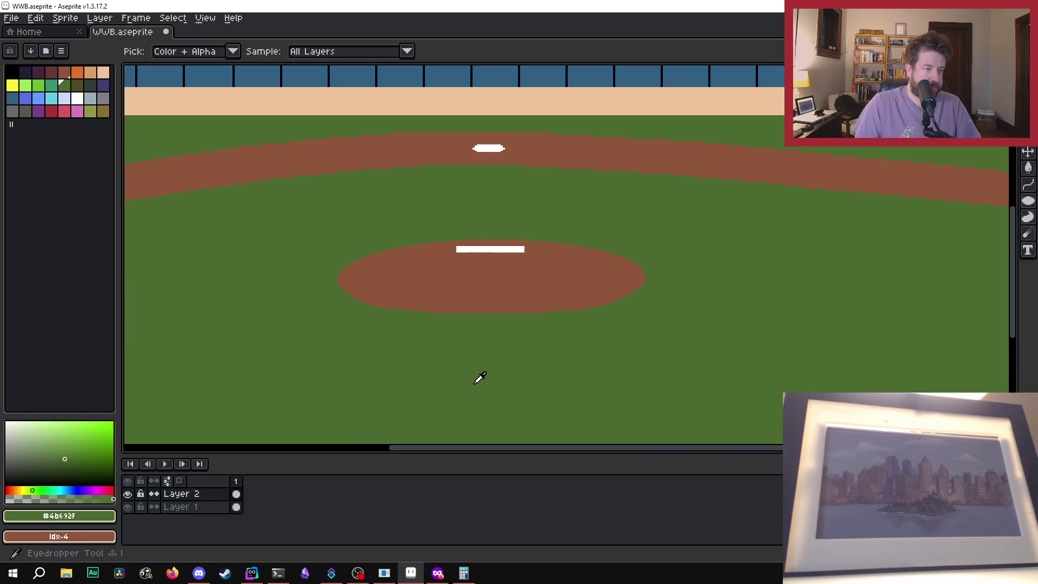
{"action": "left_click_drag", "start_coordinate": [442, 248], "coordinate": [467, 272]}
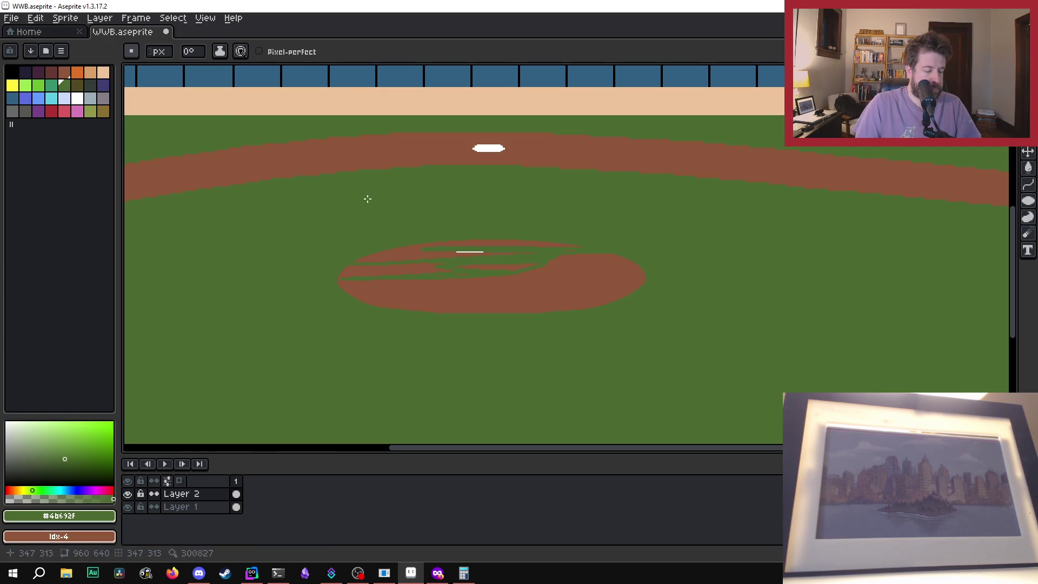
{"action": "key", "text": "g"}
{"action": "left_click", "coordinate": [413, 247]}
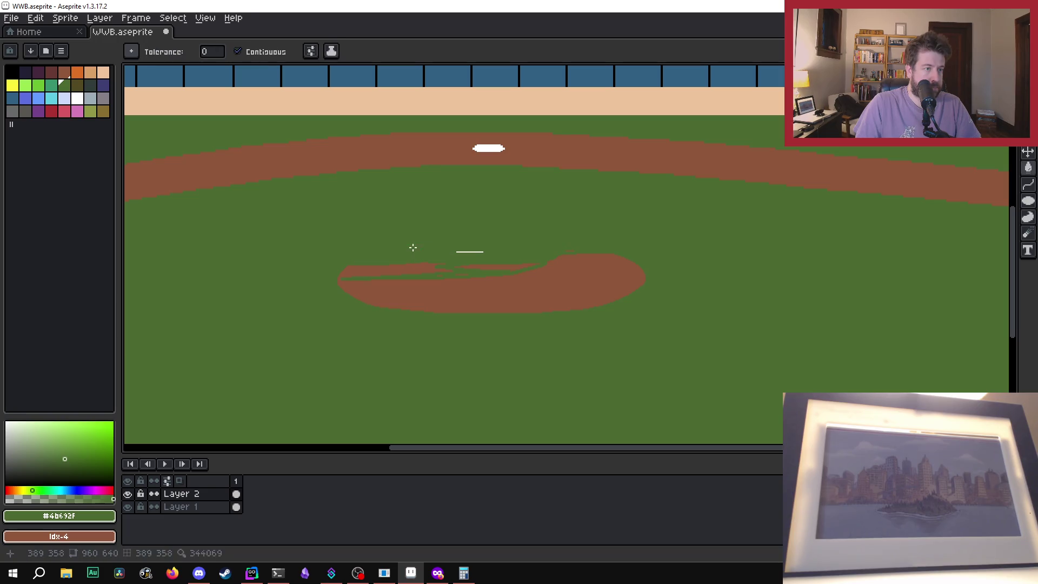
{"action": "left_click", "coordinate": [460, 251]}
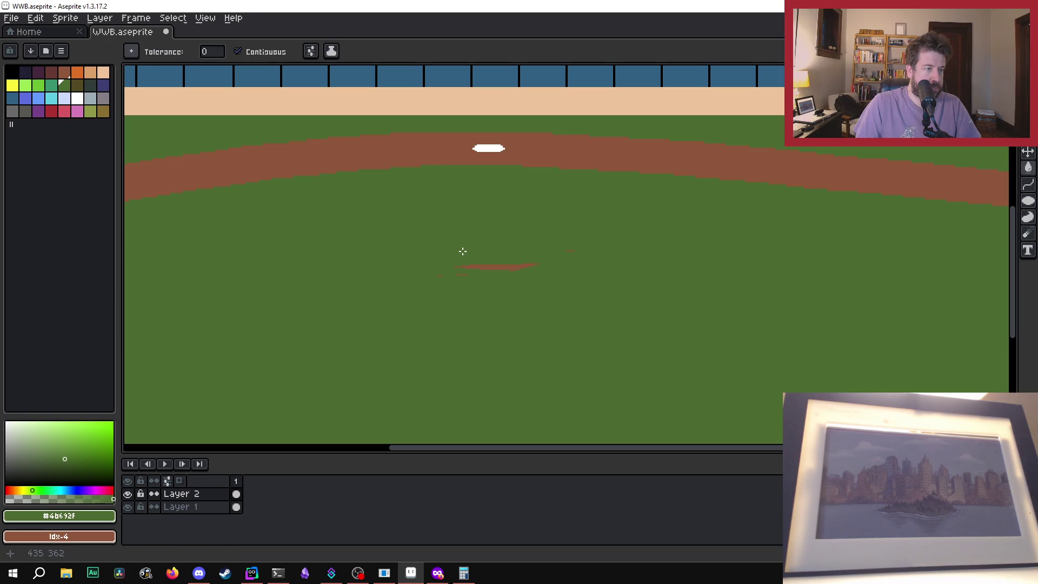
Step: Flood-fill the two leftover red specks with grass green
{"action": "scroll", "coordinate": [534, 283], "scroll_direction": "up", "scroll_amount": 3}
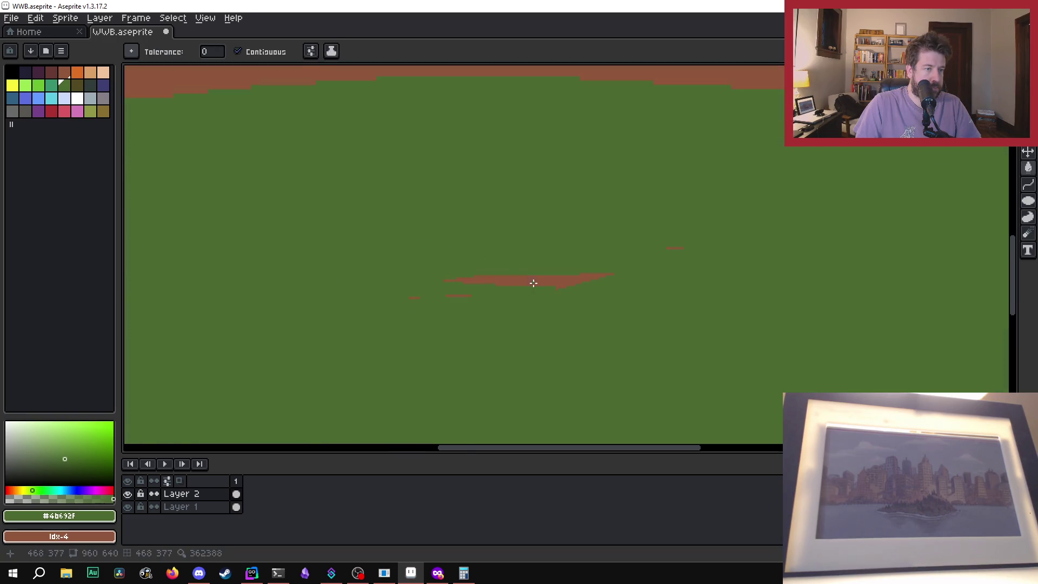
{"action": "left_click", "coordinate": [355, 304]}
{"action": "left_click", "coordinate": [414, 302]}
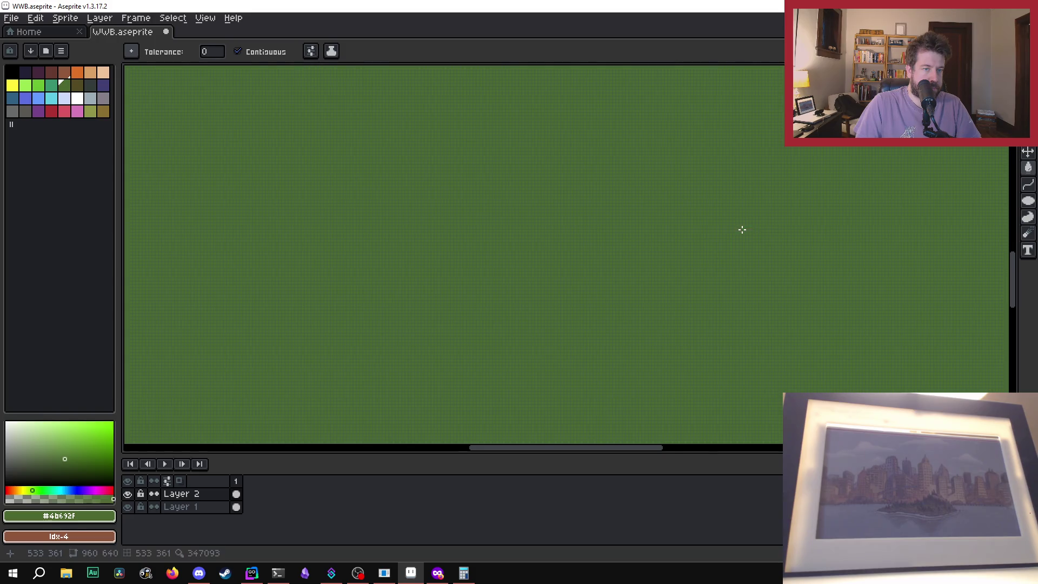
{"action": "scroll", "coordinate": [741, 229], "scroll_direction": "down", "scroll_amount": 2}
{"action": "scroll", "coordinate": [737, 230], "scroll_direction": "down", "scroll_amount": 1}
{"action": "scroll", "coordinate": [809, 194], "scroll_direction": "up", "scroll_amount": 1}
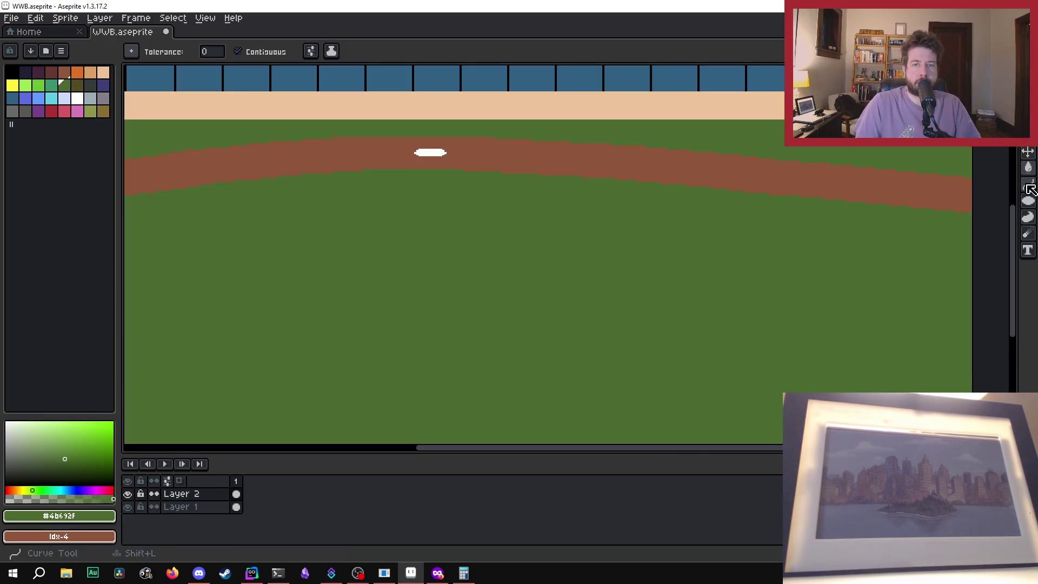
Step: Switch the ellipse tool to filled ellipse mode
{"action": "left_click", "coordinate": [1027, 202]}
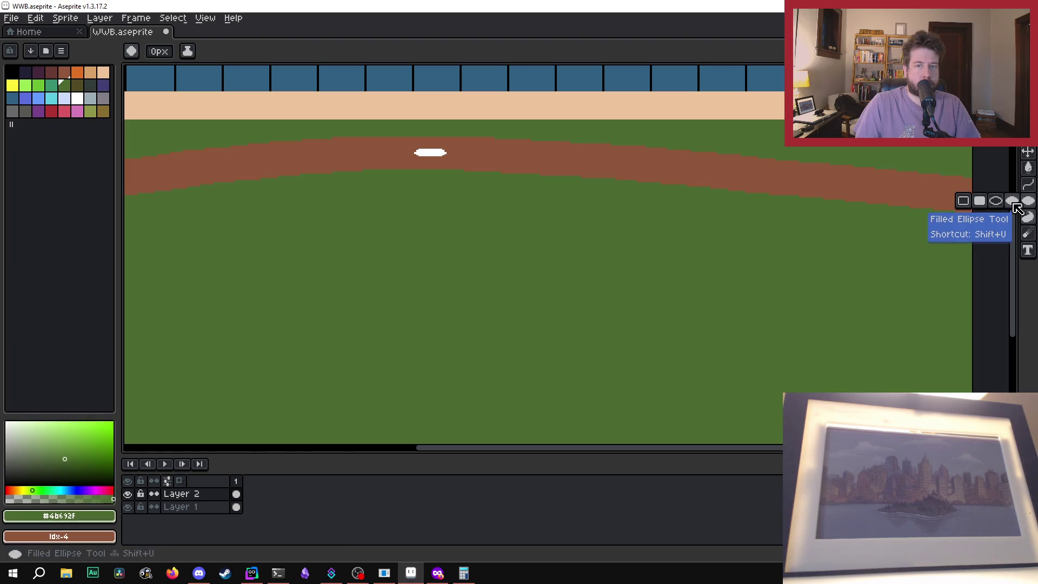
{"action": "left_click", "coordinate": [1016, 208]}
{"action": "left_click_drag", "start_coordinate": [478, 448], "coordinate": [408, 446]}
{"action": "scroll", "coordinate": [493, 248], "scroll_direction": "up", "scroll_amount": 2}
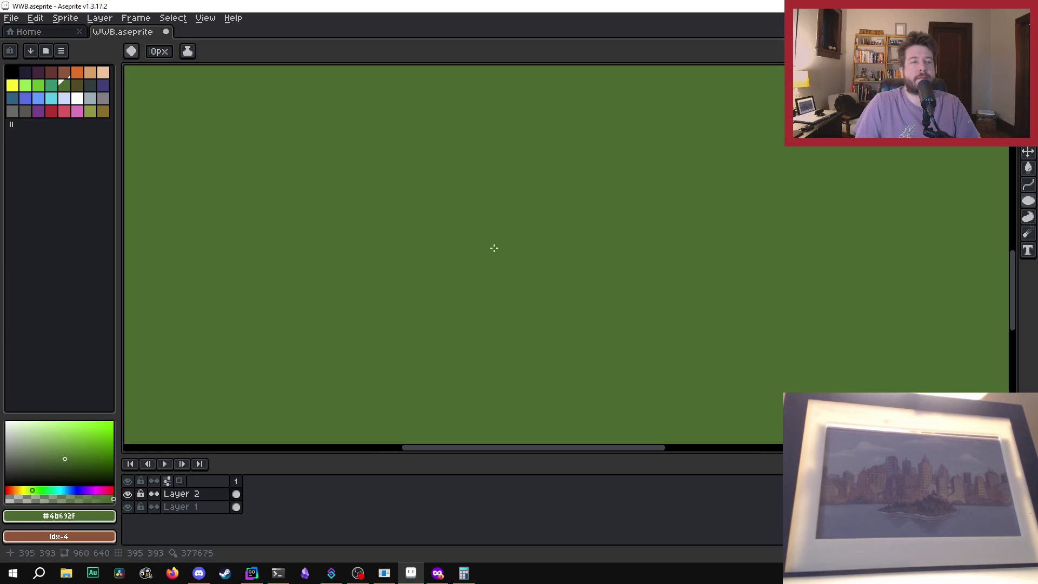
{"action": "scroll", "coordinate": [494, 248], "scroll_direction": "down", "scroll_amount": 1}
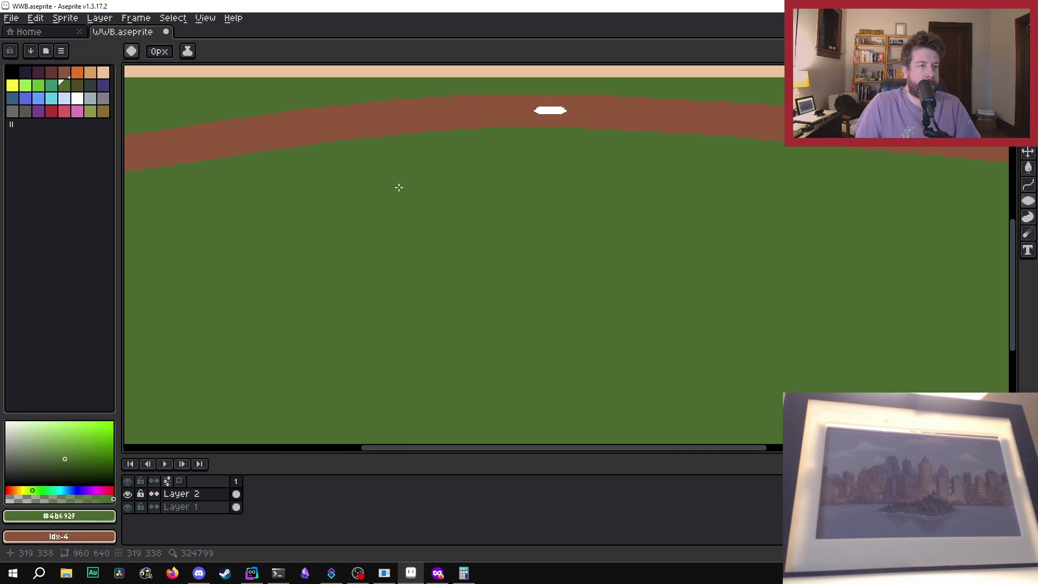
Step: Draw a wide, flat dirt-brown oval on the grass below the base
{"action": "left_click", "coordinate": [64, 73]}
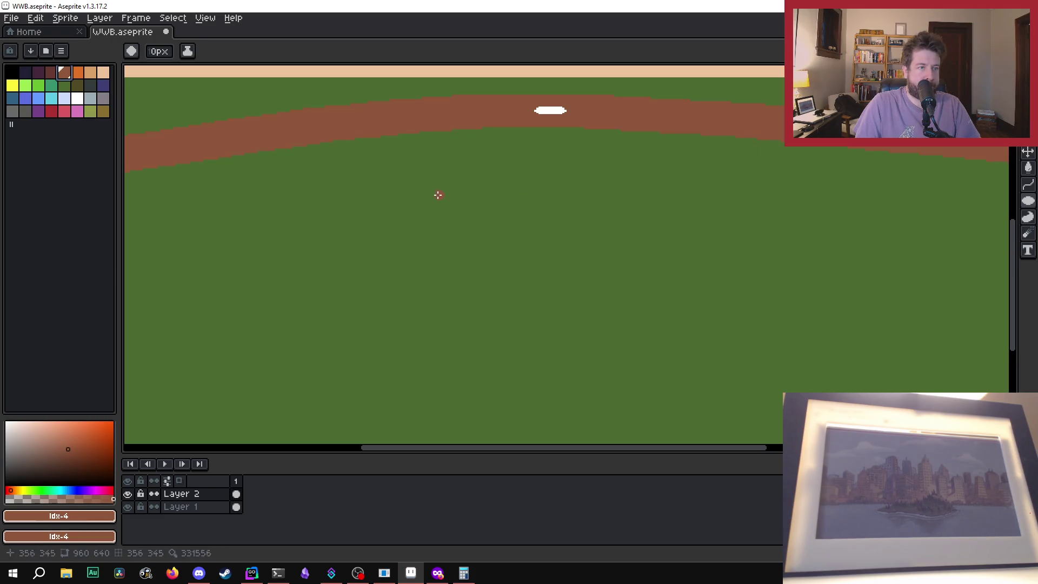
{"action": "left_click_drag", "start_coordinate": [399, 204], "coordinate": [643, 210]}
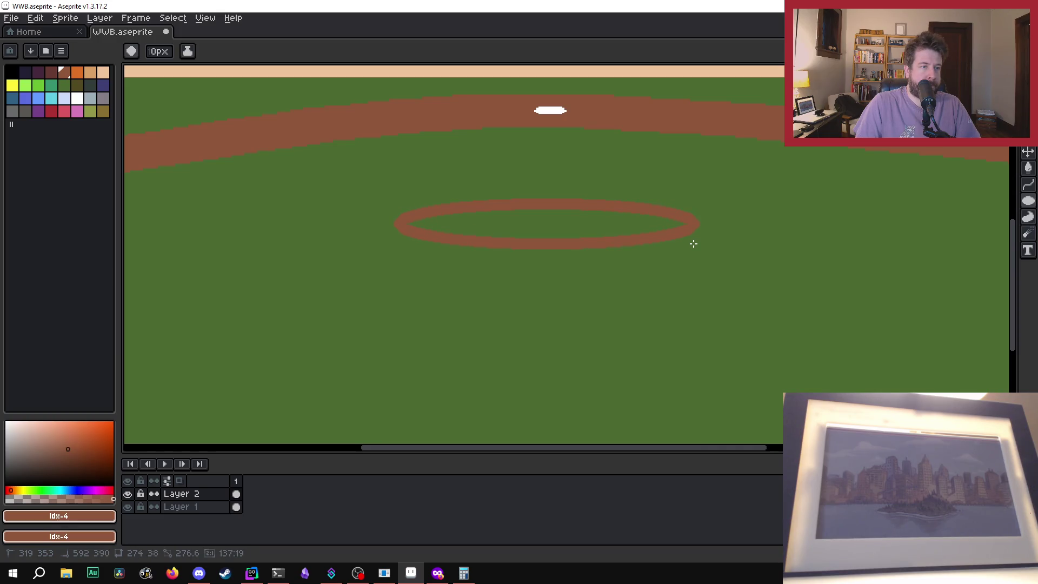
{"action": "scroll", "coordinate": [694, 244], "scroll_direction": "down", "scroll_amount": 3}
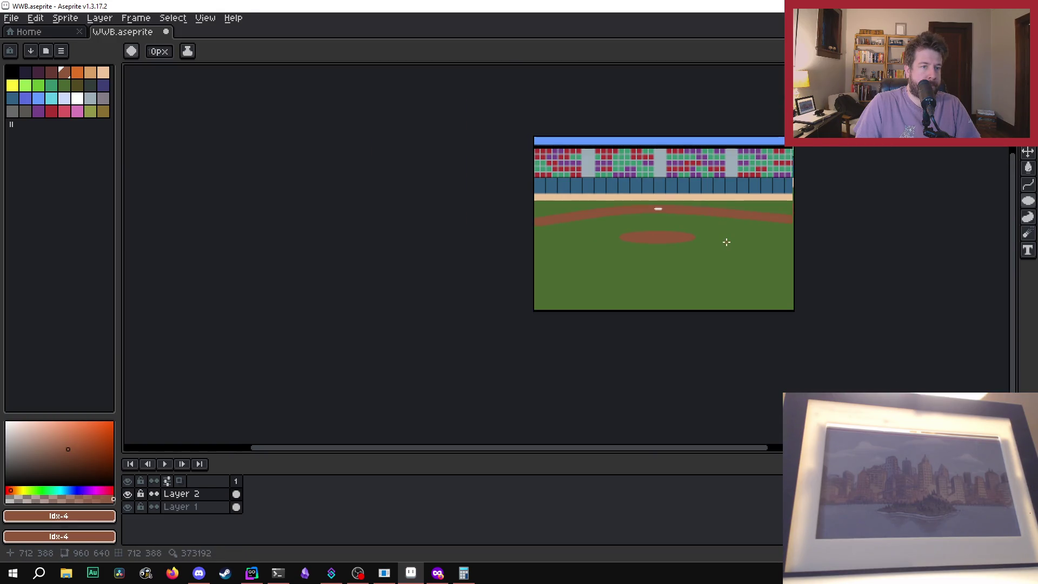
{"action": "scroll", "coordinate": [723, 239], "scroll_direction": "up", "scroll_amount": 1}
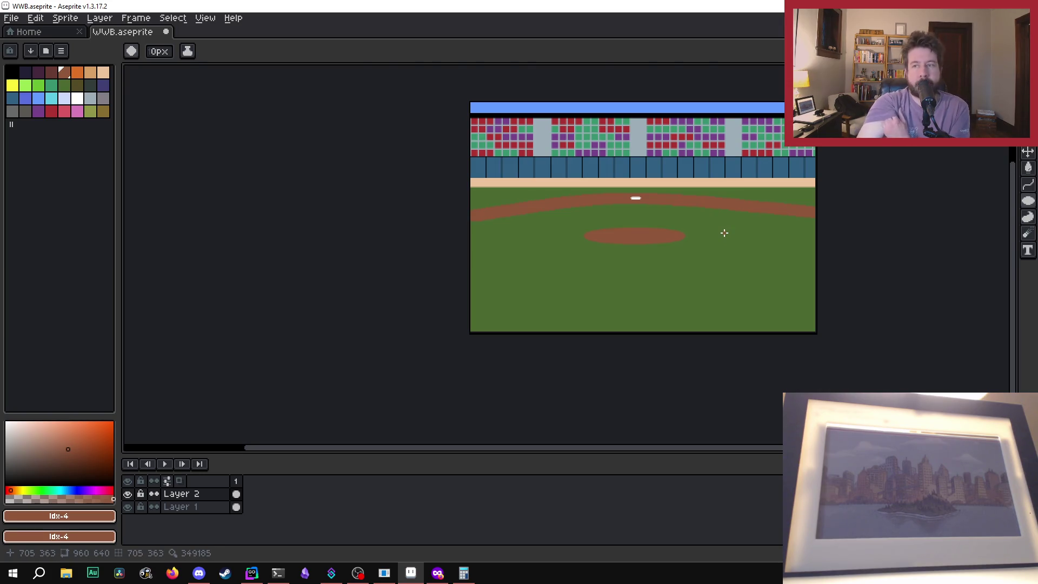
{"action": "scroll", "coordinate": [724, 229], "scroll_direction": "up", "scroll_amount": 1}
{"action": "scroll", "coordinate": [559, 219], "scroll_direction": "up", "scroll_amount": 1}
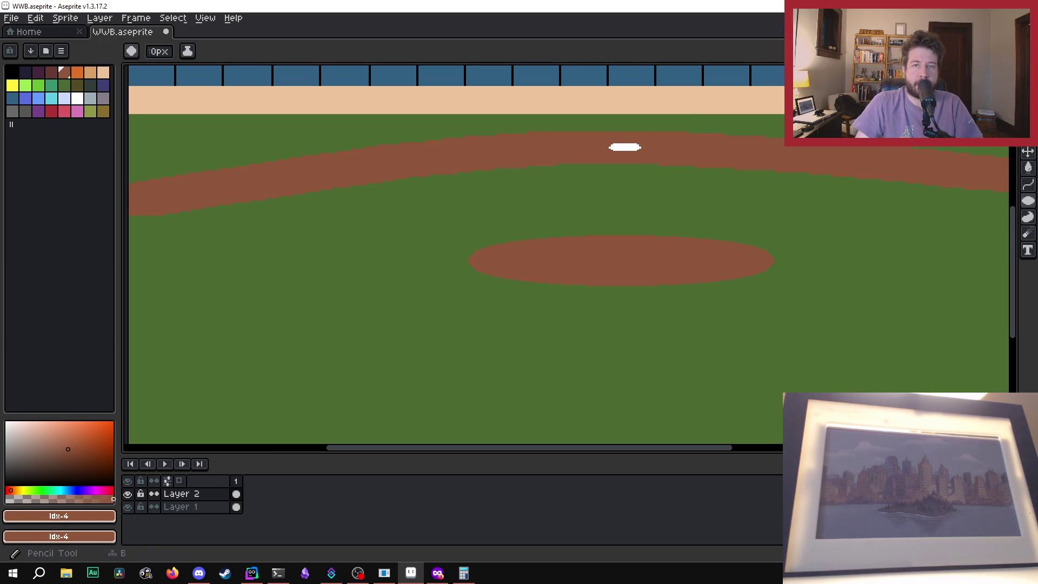
Step: Marquee-select the mound, nudge it a few pixels right, and deselect
{"action": "key", "text": "m"}
{"action": "mouse_move", "coordinate": [446, 232]}
{"action": "left_mouse_down"}
{"action": "mouse_move", "coordinate": [753, 258]}
{"action": "mouse_move", "coordinate": [805, 292]}
{"action": "left_mouse_up"}
{"action": "left_click_drag", "start_coordinate": [631, 278], "coordinate": [634, 276]}
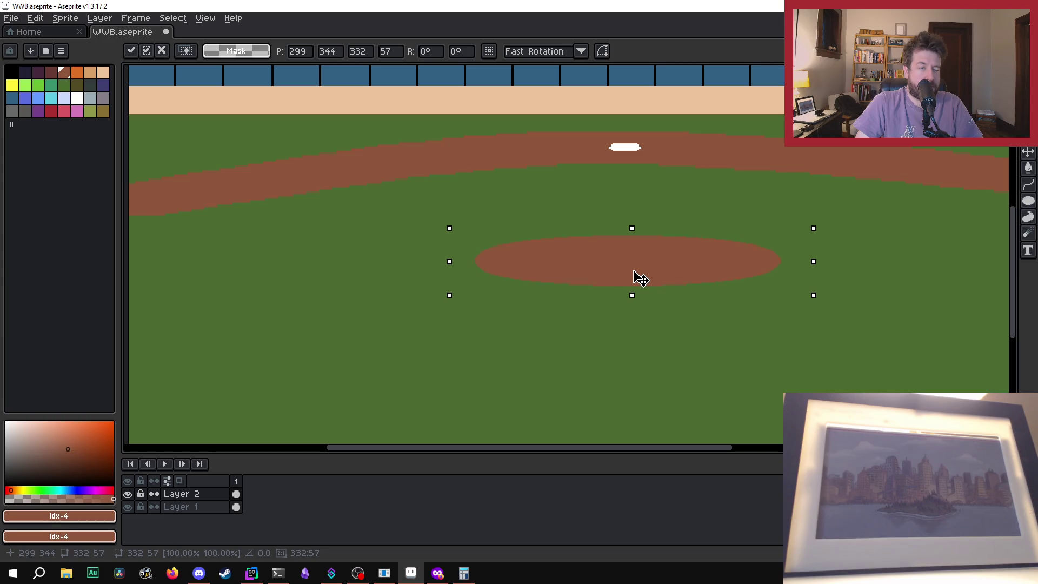
{"action": "key", "text": "ctrl+d"}
{"action": "scroll", "coordinate": [828, 278], "scroll_direction": "down", "scroll_amount": 1}
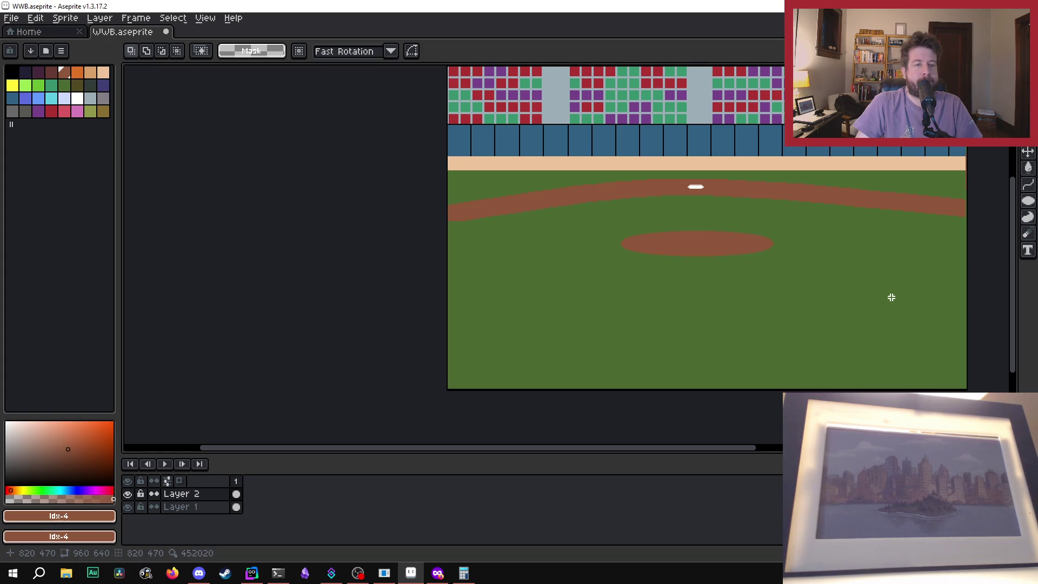
{"action": "scroll", "coordinate": [714, 266], "scroll_direction": "up", "scroll_amount": 2}
{"action": "scroll", "coordinate": [566, 253], "scroll_direction": "down", "scroll_amount": 2}
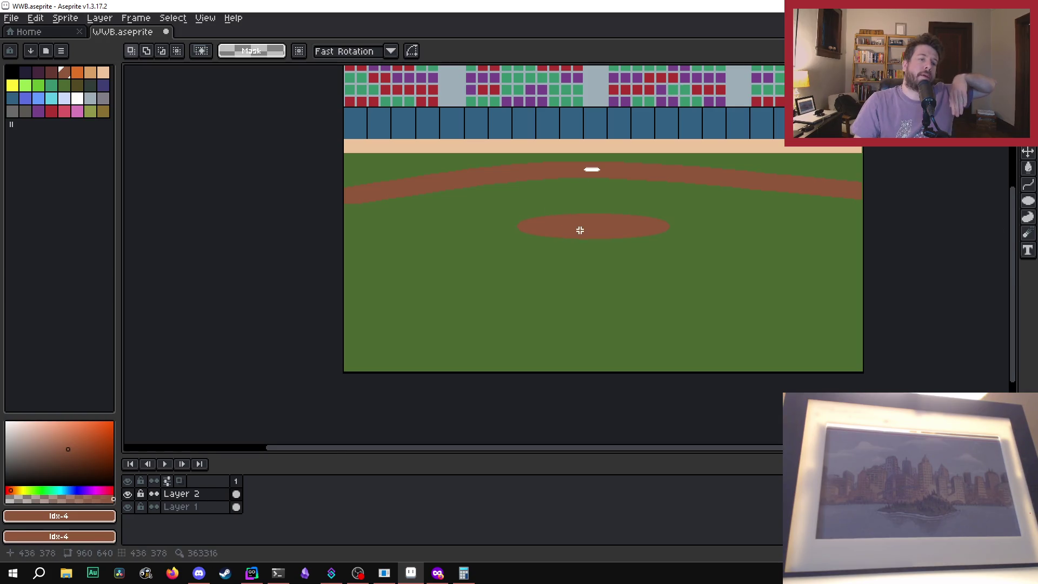
{"action": "scroll", "coordinate": [579, 229], "scroll_direction": "up", "scroll_amount": 5}
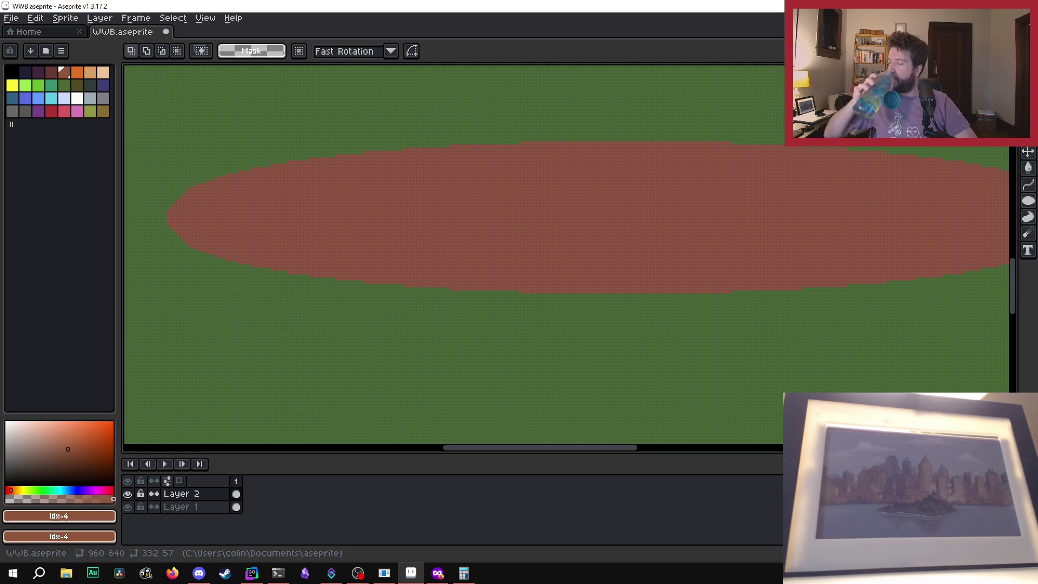
Step: Select the mound, move it up toward the base, nudge it one pixel left, and commit
{"action": "scroll", "coordinate": [522, 237], "scroll_direction": "down", "scroll_amount": 5}
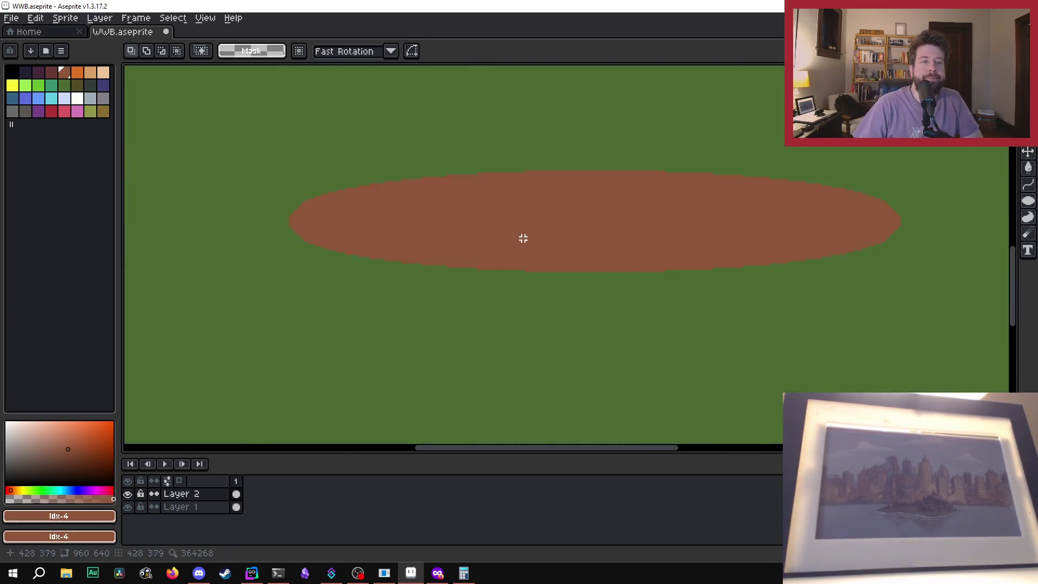
{"action": "scroll", "coordinate": [518, 209], "scroll_direction": "up", "scroll_amount": 1}
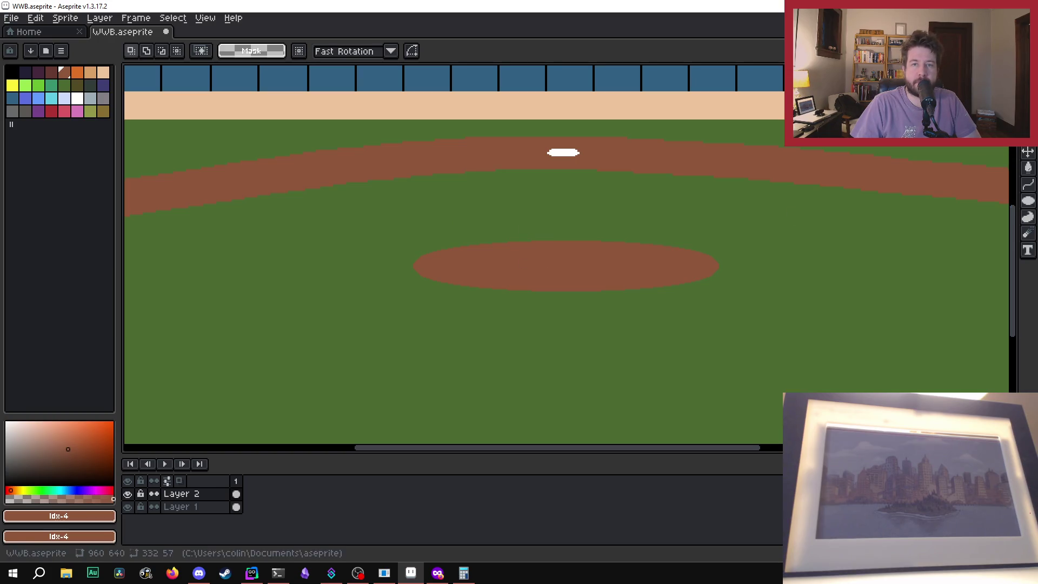
{"action": "mouse_move", "coordinate": [384, 233]}
{"action": "left_mouse_down"}
{"action": "mouse_move", "coordinate": [818, 288]}
{"action": "mouse_move", "coordinate": [733, 309]}
{"action": "mouse_move", "coordinate": [742, 299]}
{"action": "left_mouse_up"}
{"action": "mouse_move", "coordinate": [519, 271]}
{"action": "left_mouse_down"}
{"action": "mouse_move", "coordinate": [538, 261]}
{"action": "mouse_move", "coordinate": [527, 242]}
{"action": "left_mouse_up"}
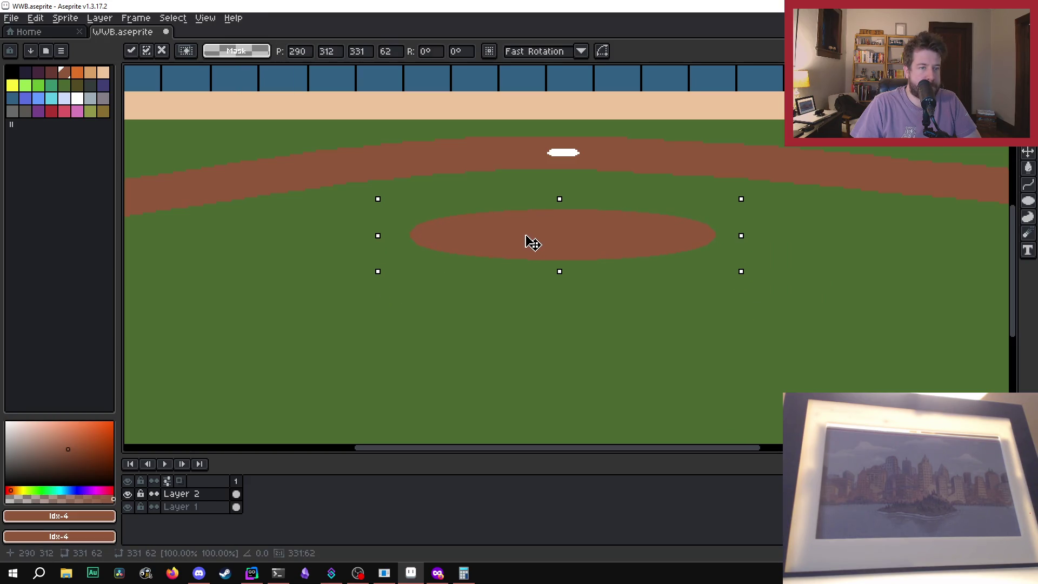
{"action": "left_click_drag", "start_coordinate": [526, 236], "coordinate": [525, 237]}
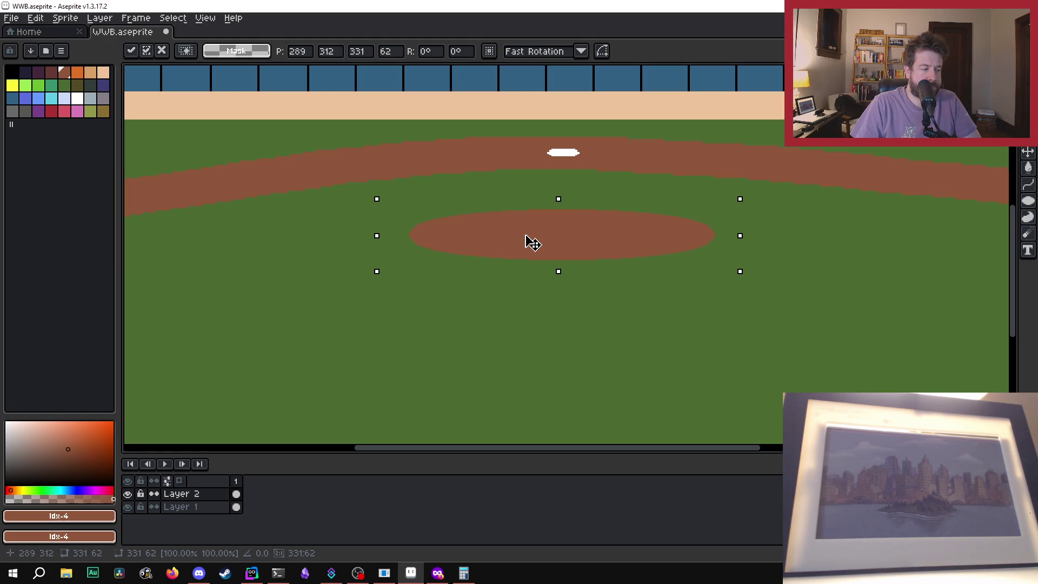
{"action": "scroll", "coordinate": [533, 243], "scroll_direction": "down", "scroll_amount": 3}
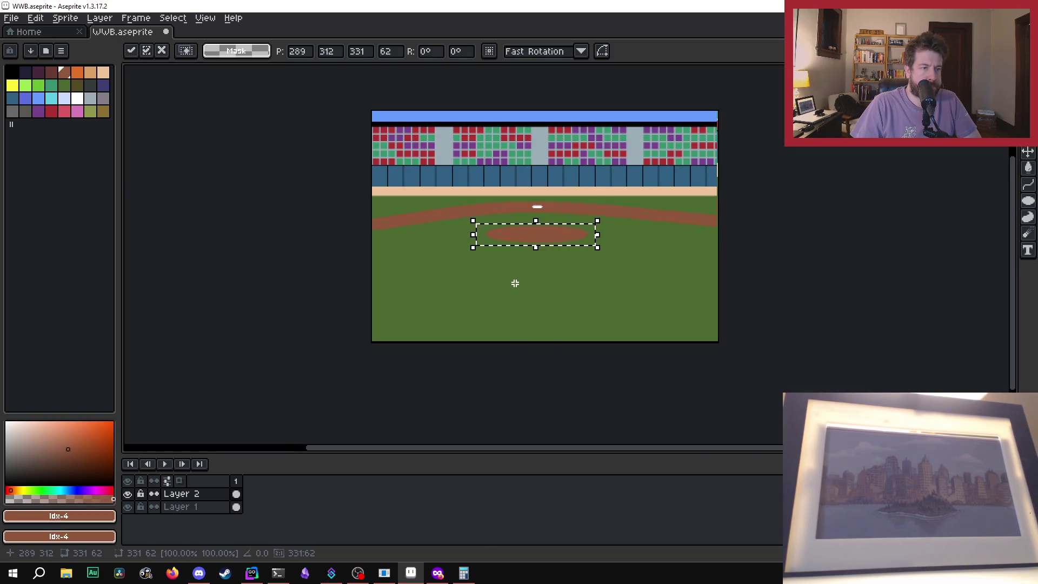
{"action": "left_click", "coordinate": [514, 283]}
Step: Reselect the mound, nudge it two pixels right, and deselect
{"action": "scroll", "coordinate": [537, 231], "scroll_direction": "up", "scroll_amount": 1}
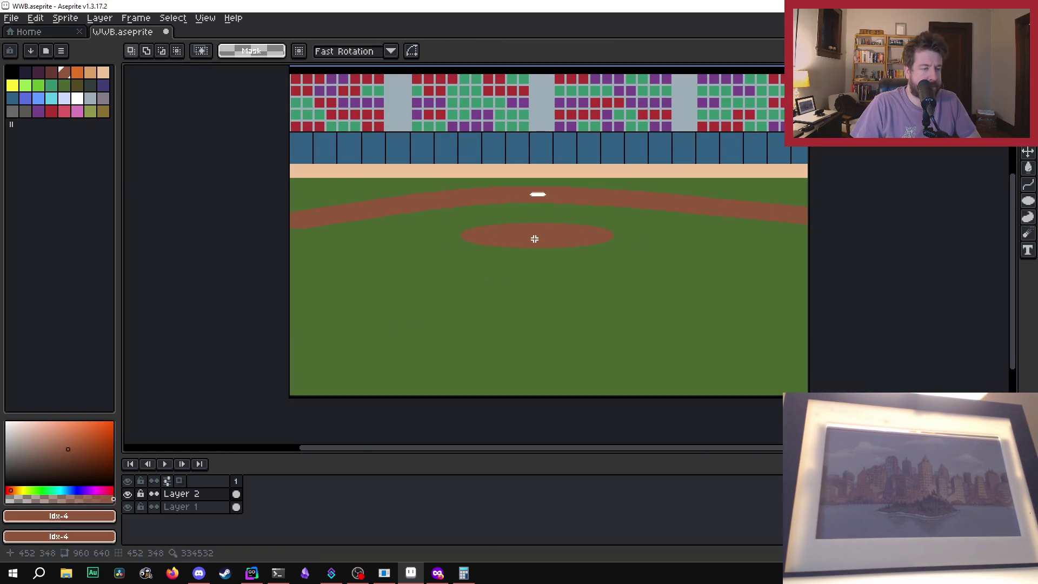
{"action": "scroll", "coordinate": [535, 234], "scroll_direction": "up", "scroll_amount": 1}
{"action": "mouse_move", "coordinate": [375, 209]}
{"action": "left_mouse_down"}
{"action": "mouse_move", "coordinate": [686, 245]}
{"action": "mouse_move", "coordinate": [703, 259]}
{"action": "left_mouse_up"}
{"action": "key", "text": "ctrl+d"}
{"action": "key", "text": "u"}
{"action": "left_click_drag", "start_coordinate": [354, 204], "coordinate": [727, 261]}
{"action": "left_click", "coordinate": [548, 236]}
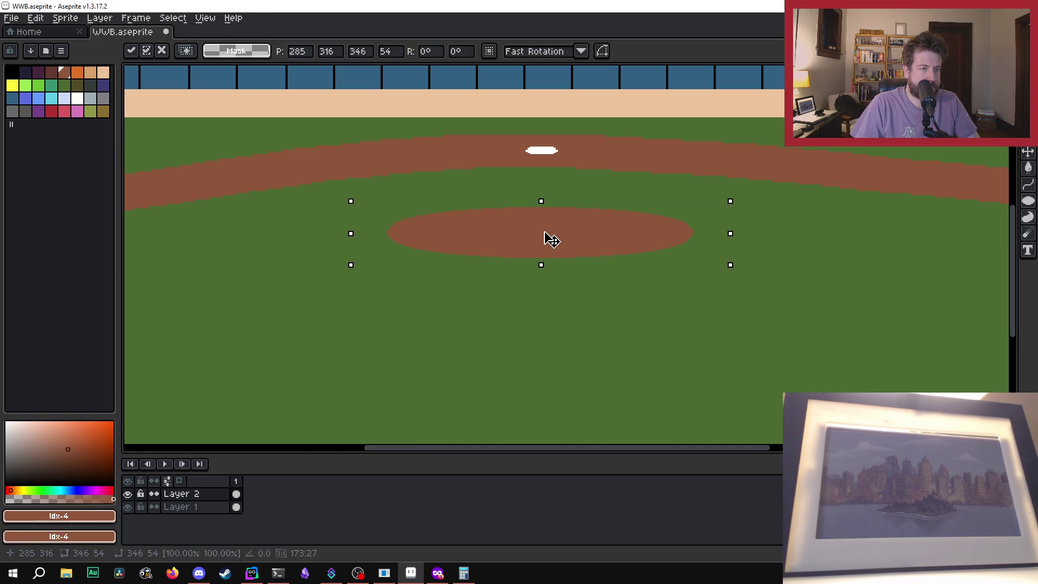
{"action": "left_click_drag", "start_coordinate": [546, 232], "coordinate": [547, 232]}
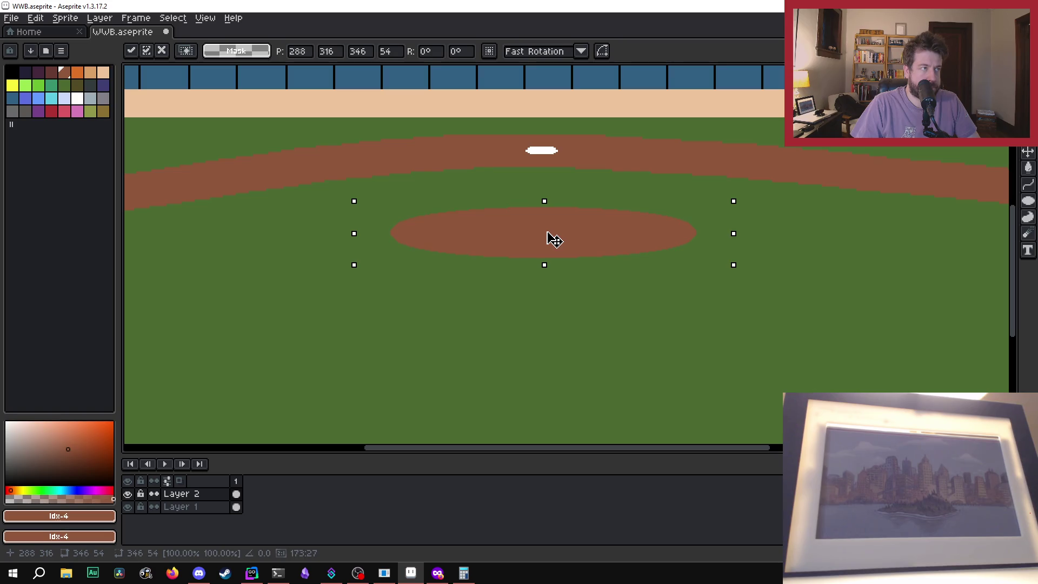
{"action": "key", "text": "ctrl+d"}
{"action": "scroll", "coordinate": [785, 249], "scroll_direction": "down", "scroll_amount": 3}
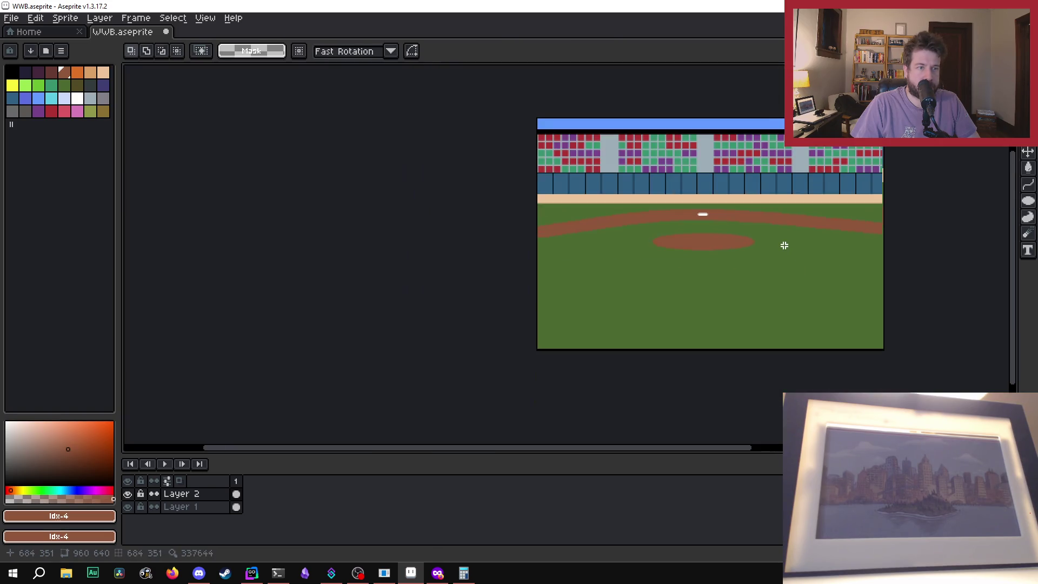
{"action": "scroll", "coordinate": [834, 264], "scroll_direction": "up", "scroll_amount": 1}
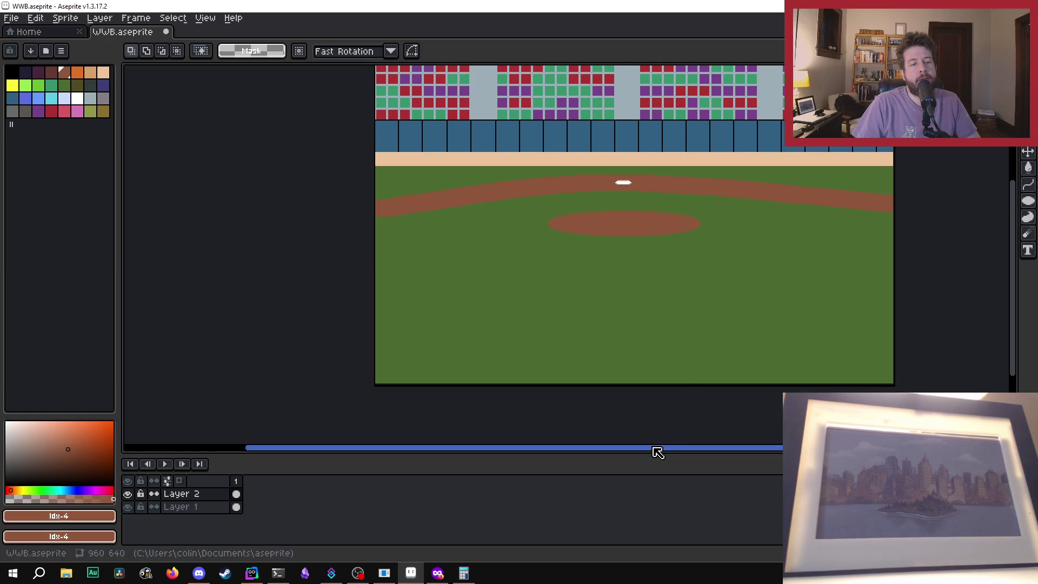
{"action": "left_click_drag", "start_coordinate": [657, 452], "coordinate": [691, 452]}
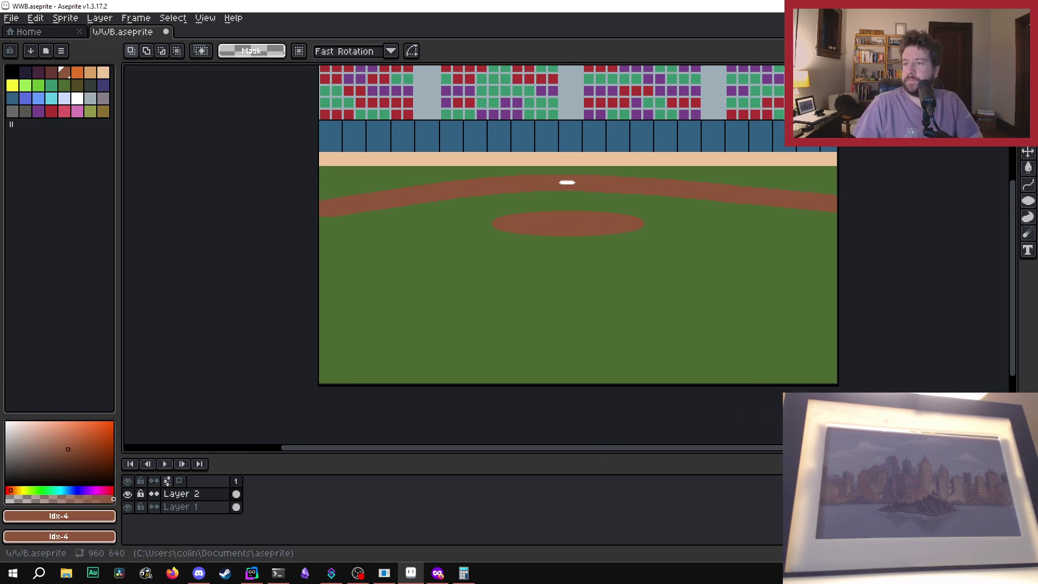
{"action": "scroll", "coordinate": [530, 326], "scroll_direction": "up", "scroll_amount": 1}
{"action": "scroll", "coordinate": [531, 327], "scroll_direction": "down", "scroll_amount": 1}
{"action": "mouse_move", "coordinate": [591, 453]}
{"action": "left_mouse_down"}
{"action": "mouse_move", "coordinate": [614, 452]}
{"action": "mouse_move", "coordinate": [589, 453]}
{"action": "left_mouse_up"}
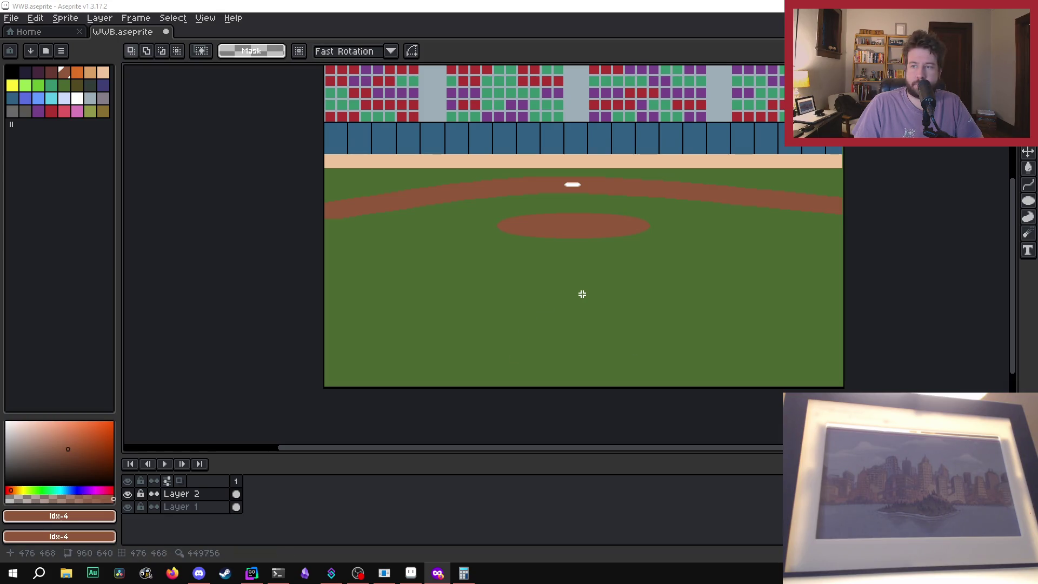
{"action": "scroll", "coordinate": [573, 225], "scroll_direction": "up", "scroll_amount": 1}
{"action": "scroll", "coordinate": [573, 225], "scroll_direction": "down", "scroll_amount": 1}
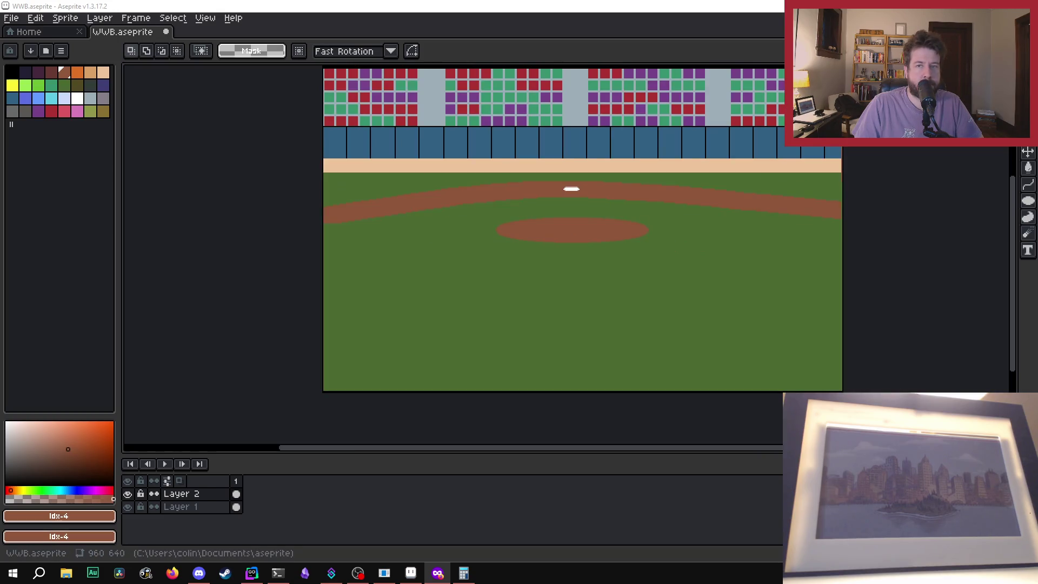
{"action": "scroll", "coordinate": [500, 220], "scroll_direction": "up", "scroll_amount": 1}
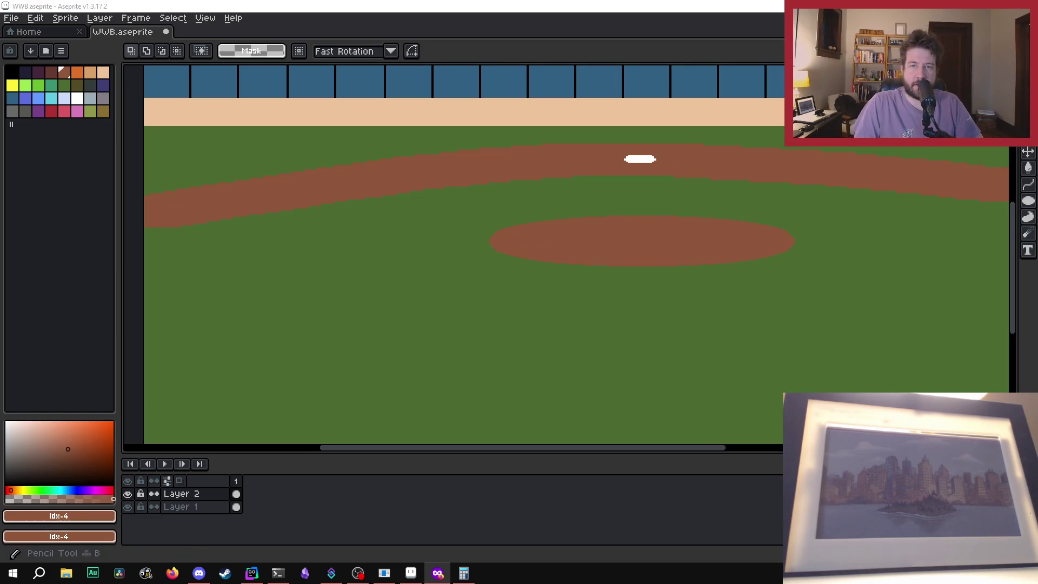
Step: Select the mound, drag it up about ten pixels, and commit the move
{"action": "left_click_drag", "start_coordinate": [452, 207], "coordinate": [835, 279]}
{"action": "left_click", "coordinate": [632, 247]}
{"action": "left_click_drag", "start_coordinate": [626, 239], "coordinate": [622, 227]}
{"action": "scroll", "coordinate": [628, 230], "scroll_direction": "down", "scroll_amount": 3}
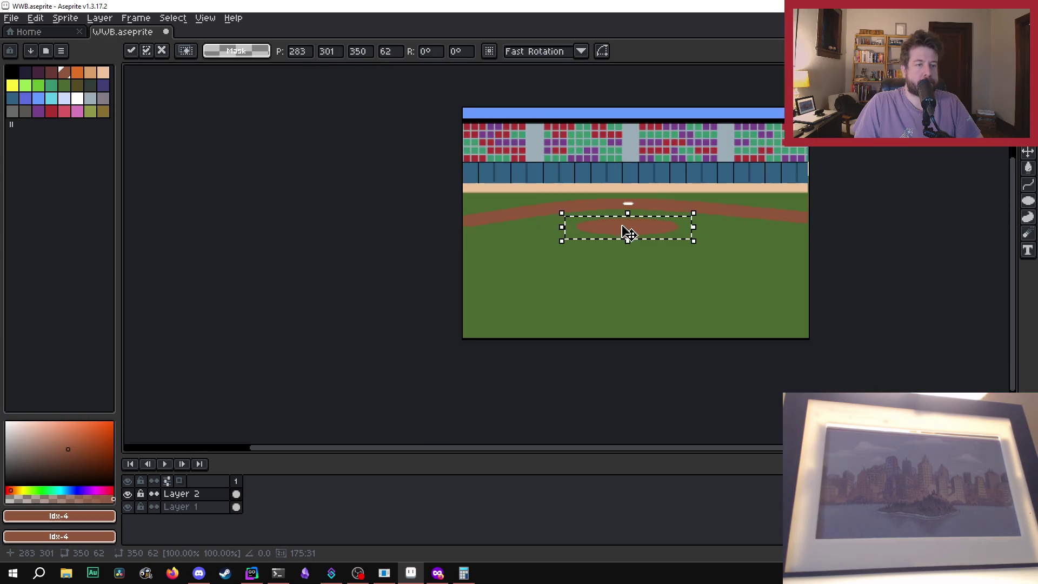
{"action": "scroll", "coordinate": [647, 243], "scroll_direction": "up", "scroll_amount": 3}
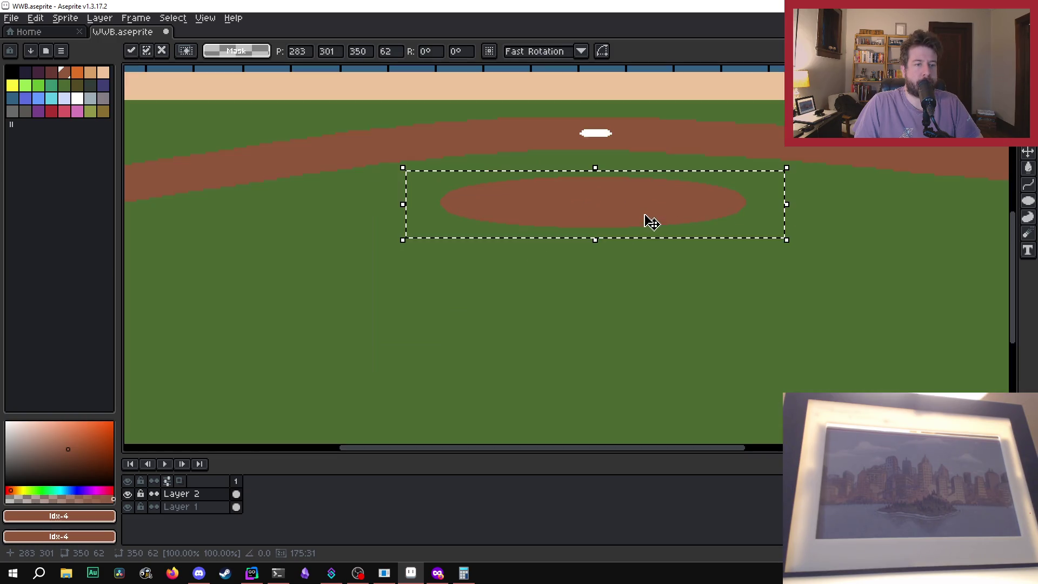
{"action": "left_click", "coordinate": [654, 254]}
{"action": "scroll", "coordinate": [651, 251], "scroll_direction": "down", "scroll_amount": 1}
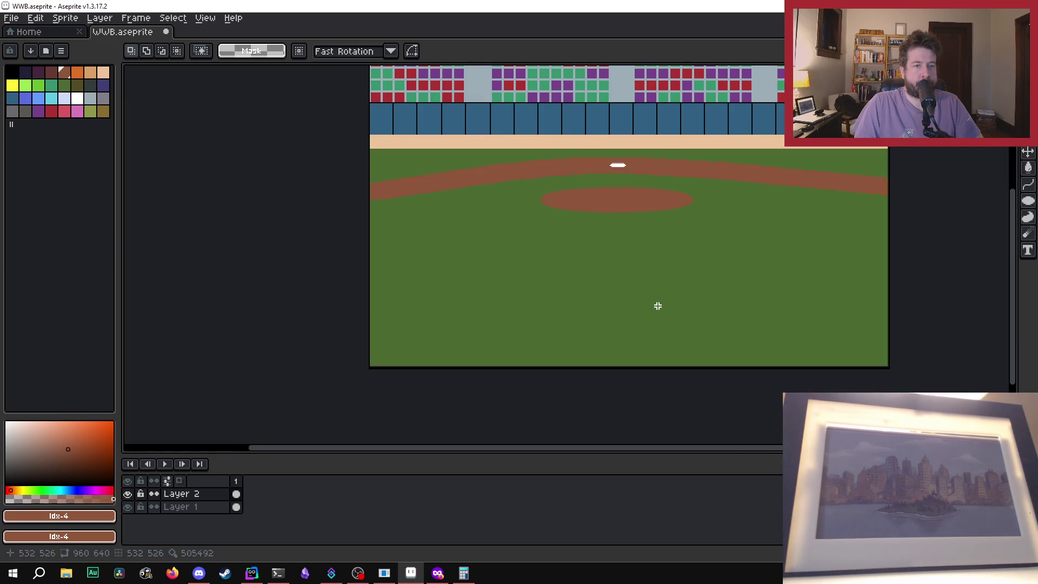
{"action": "scroll", "coordinate": [652, 305], "scroll_direction": "down", "scroll_amount": 1}
{"action": "scroll", "coordinate": [651, 305], "scroll_direction": "up", "scroll_amount": 1}
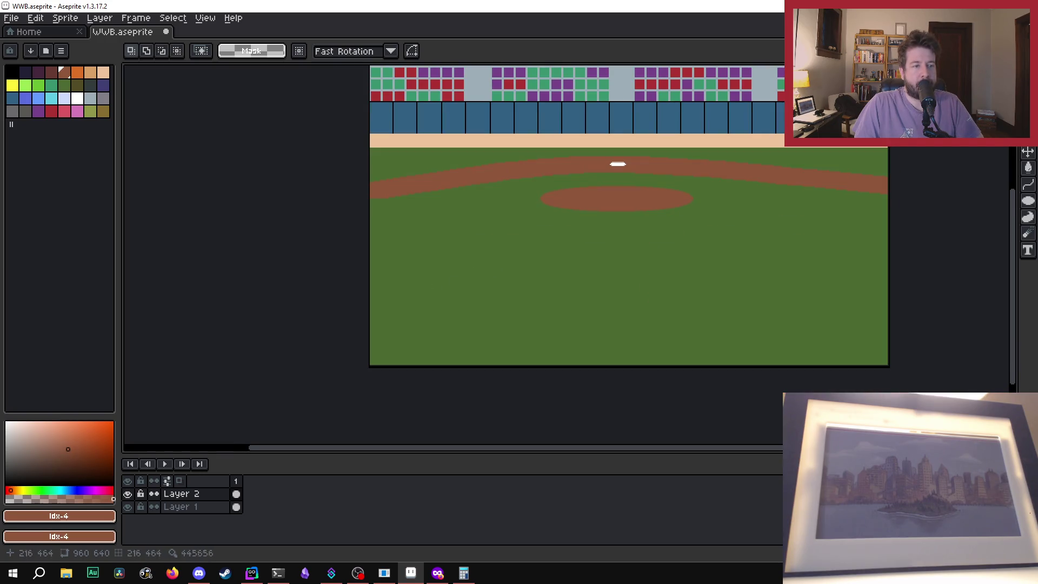
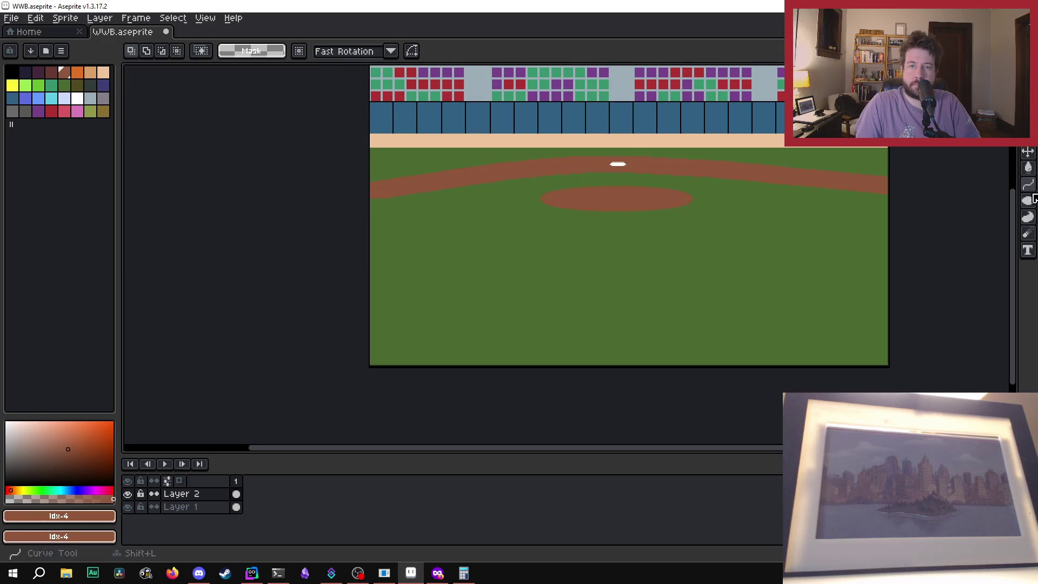
Step: Draw a wide filled brown ellipse spanning the lower green field
{"action": "mouse_move", "coordinate": [475, 288]}
{"action": "left_mouse_down"}
{"action": "mouse_move", "coordinate": [858, 343]}
{"action": "mouse_move", "coordinate": [818, 355]}
{"action": "left_mouse_up"}
{"action": "left_click", "coordinate": [821, 241]}
{"action": "left_click", "coordinate": [1028, 200]}
{"action": "mouse_move", "coordinate": [487, 282]}
{"action": "left_mouse_down"}
{"action": "mouse_move", "coordinate": [816, 361]}
{"action": "mouse_move", "coordinate": [712, 352]}
{"action": "mouse_move", "coordinate": [909, 350]}
{"action": "mouse_move", "coordinate": [835, 353]}
{"action": "mouse_move", "coordinate": [387, 302]}
{"action": "left_mouse_up"}
{"action": "mouse_move", "coordinate": [810, 339]}
{"action": "left_mouse_down"}
{"action": "mouse_move", "coordinate": [860, 353]}
{"action": "mouse_move", "coordinate": [858, 381]}
{"action": "mouse_move", "coordinate": [846, 366]}
{"action": "mouse_move", "coordinate": [862, 356]}
{"action": "left_mouse_up"}
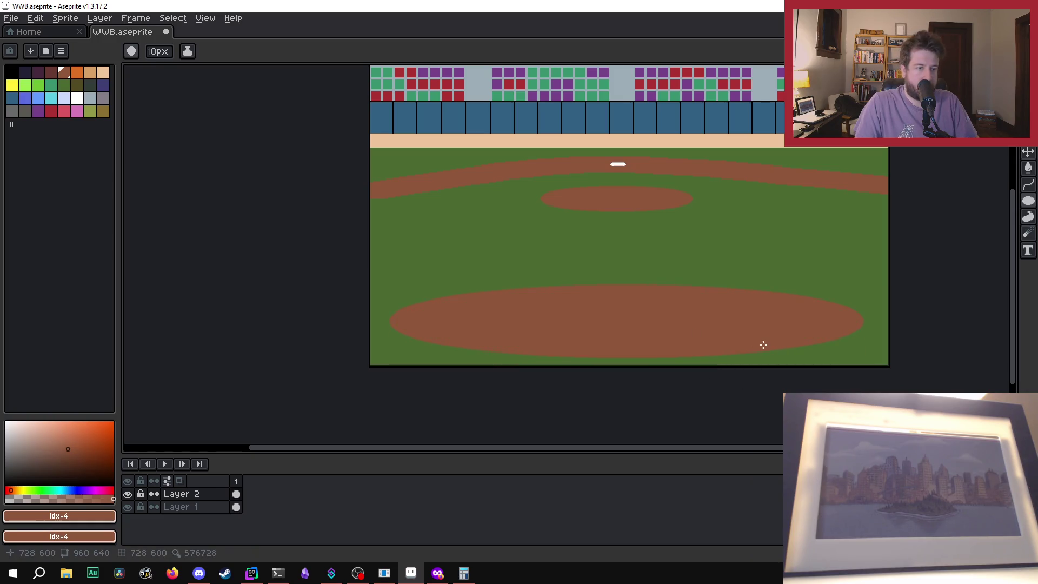
Step: Select the new dirt ellipse and nudge it right and down into position below the infield
{"action": "key", "text": "ctrl"}
{"action": "key", "text": "ctrl"}
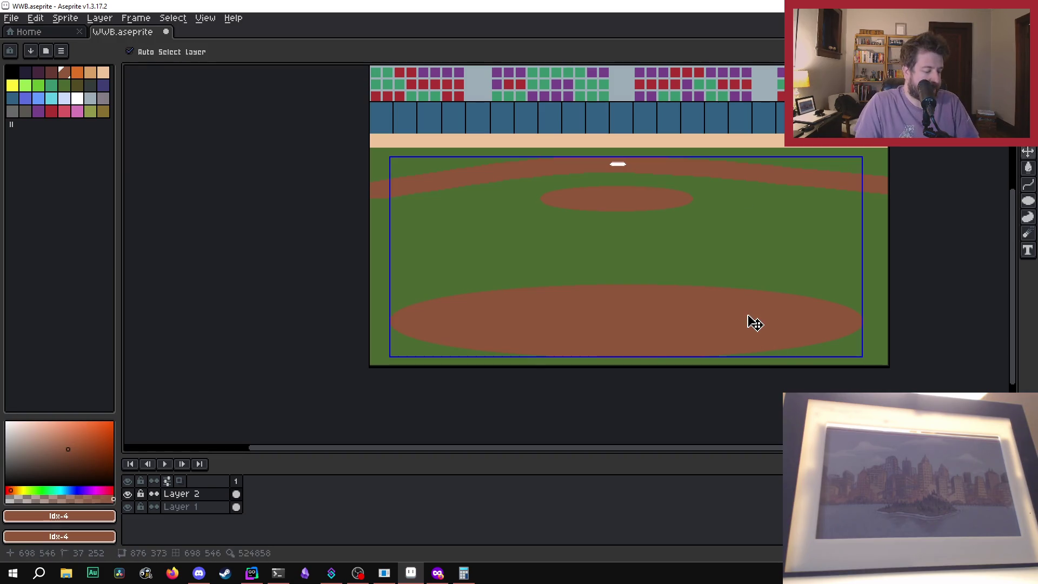
{"action": "key", "text": "m"}
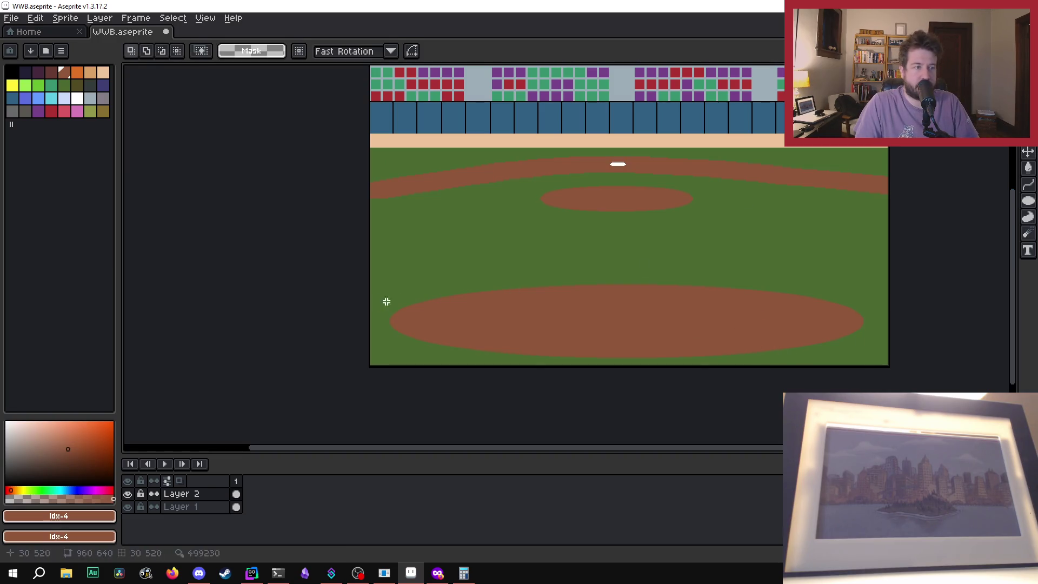
{"action": "mouse_move", "coordinate": [380, 289]}
{"action": "left_mouse_down"}
{"action": "mouse_move", "coordinate": [776, 331]}
{"action": "mouse_move", "coordinate": [874, 361]}
{"action": "left_mouse_up"}
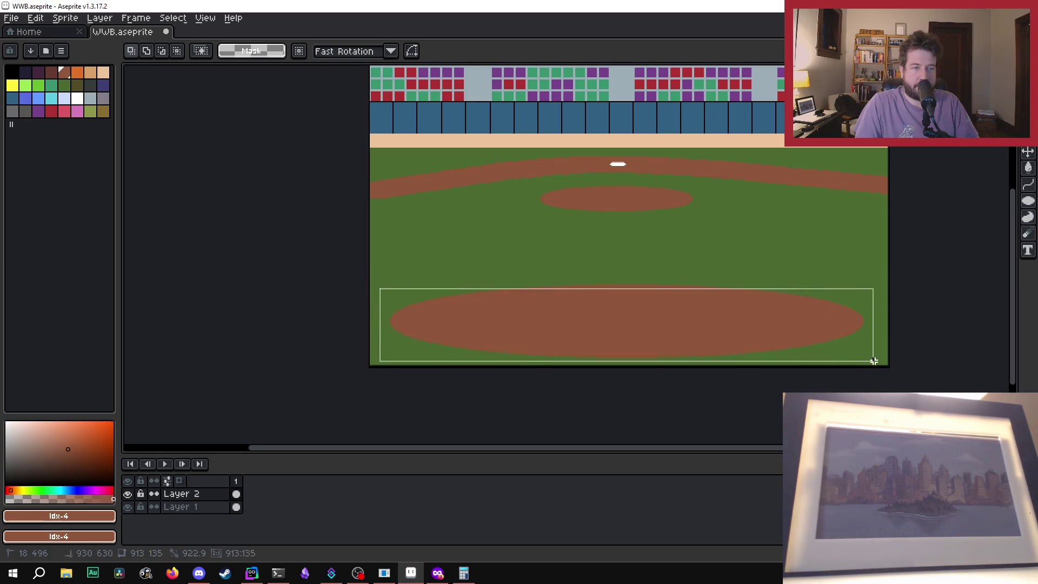
{"action": "key", "text": "ctrl+t"}
{"action": "key", "text": "Right"}
{"action": "key", "text": "Right"}
{"action": "key", "text": "Down"}
{"action": "key", "text": "Down"}
{"action": "left_click_drag", "start_coordinate": [719, 333], "coordinate": [718, 334]}
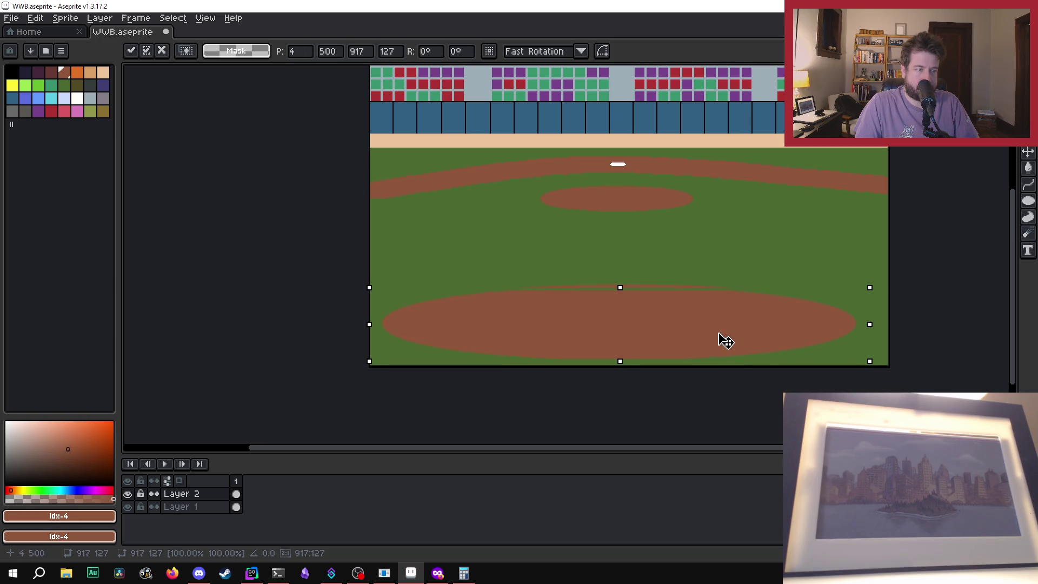
{"action": "left_click", "coordinate": [730, 253]}
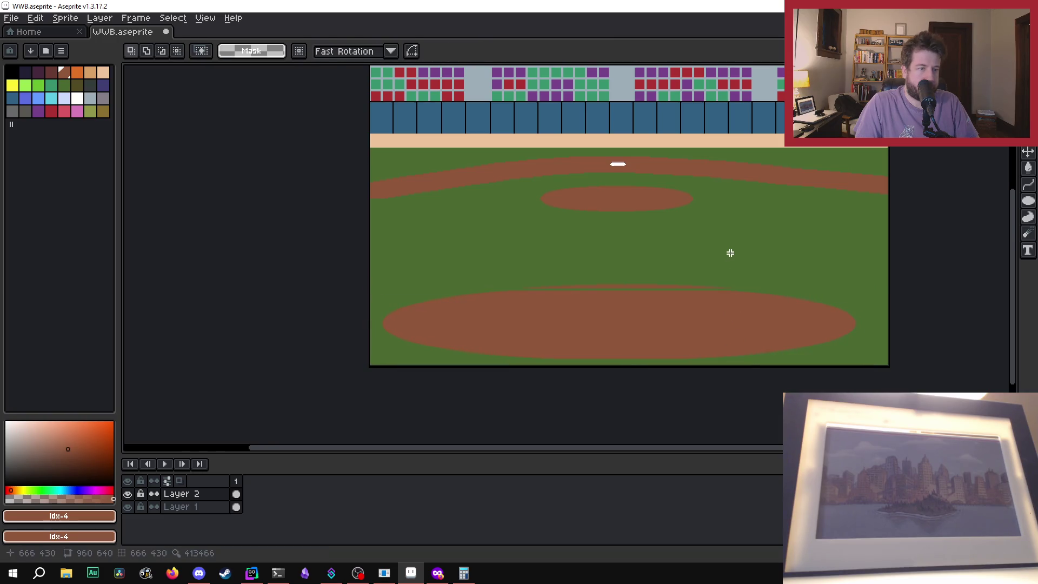
{"action": "key", "text": "ctrl+z"}
{"action": "key", "text": "ctrl+z"}
{"action": "key", "text": "ctrl+z"}
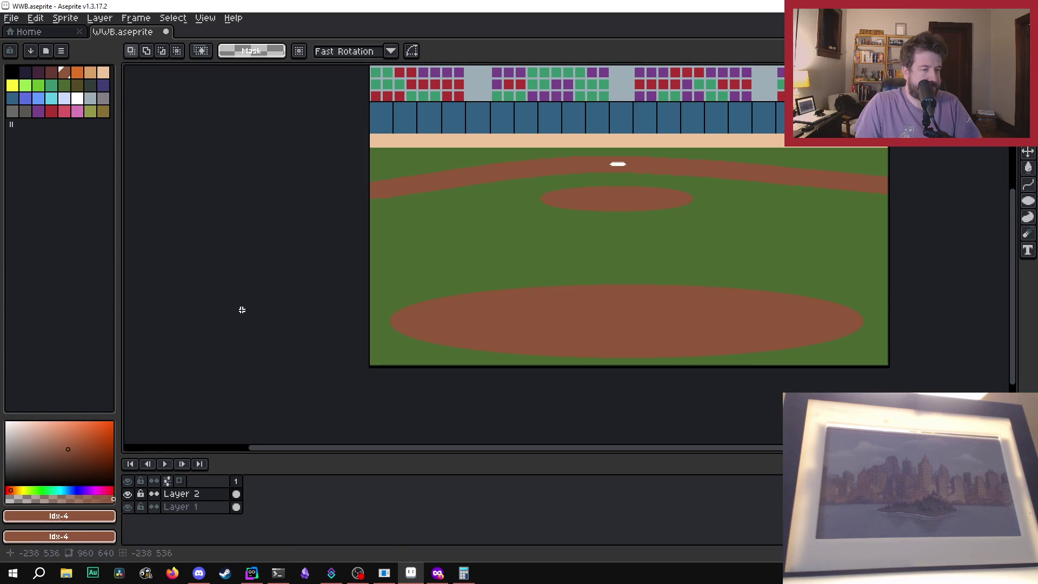
Step: Box-select the dirt ellipse, clear it, then reselect a wider area around the ellipse
{"action": "left_click_drag", "start_coordinate": [382, 287], "coordinate": [870, 358]}
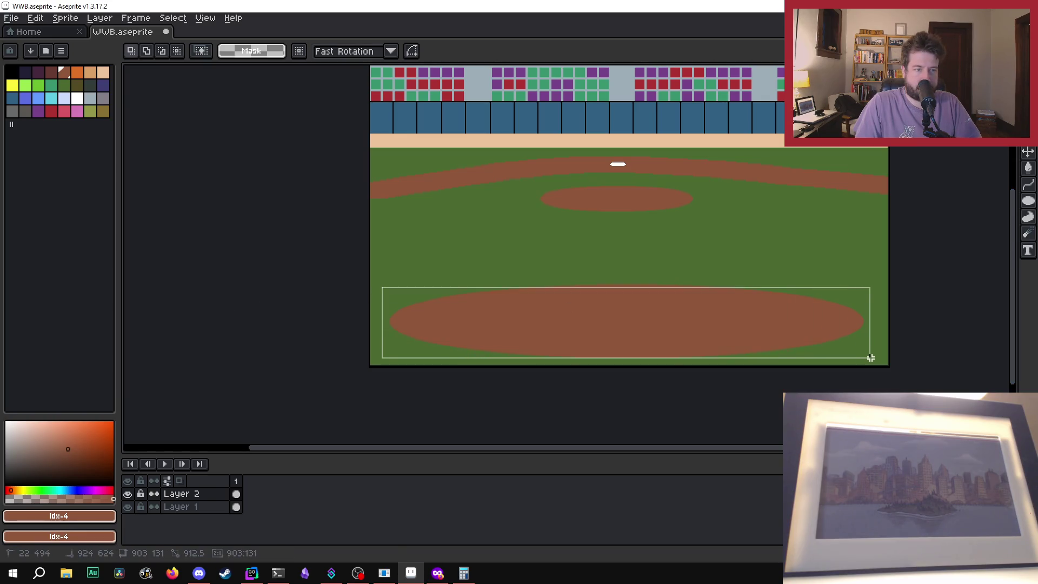
{"action": "key", "text": "ctrl+d"}
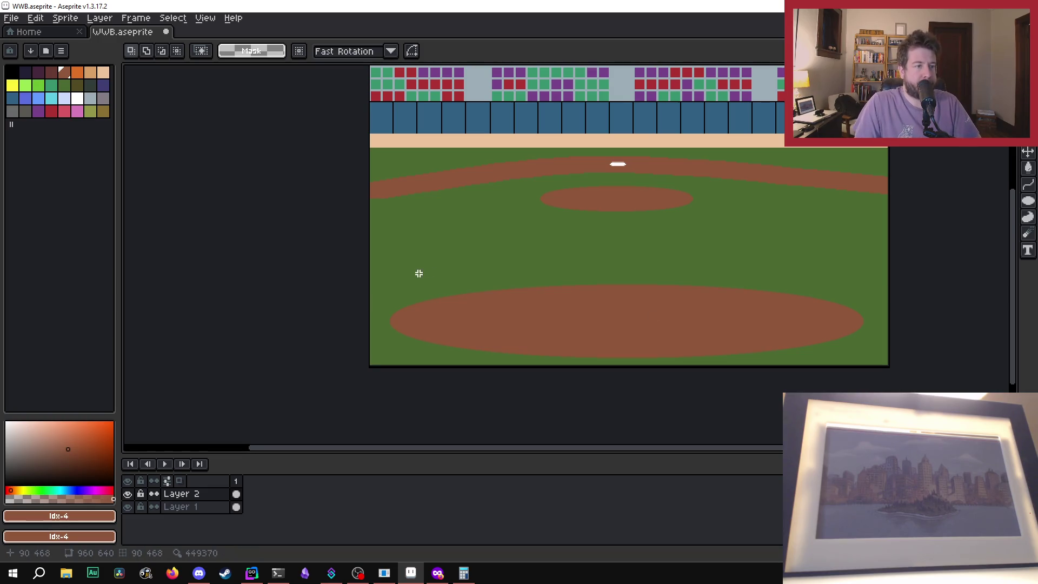
{"action": "left_click_drag", "start_coordinate": [375, 269], "coordinate": [883, 362]}
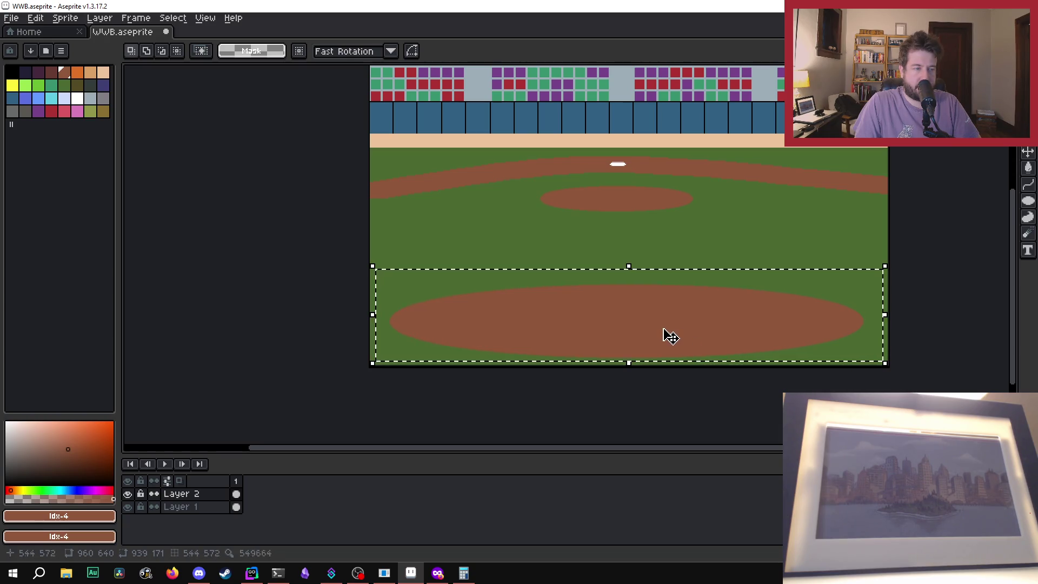